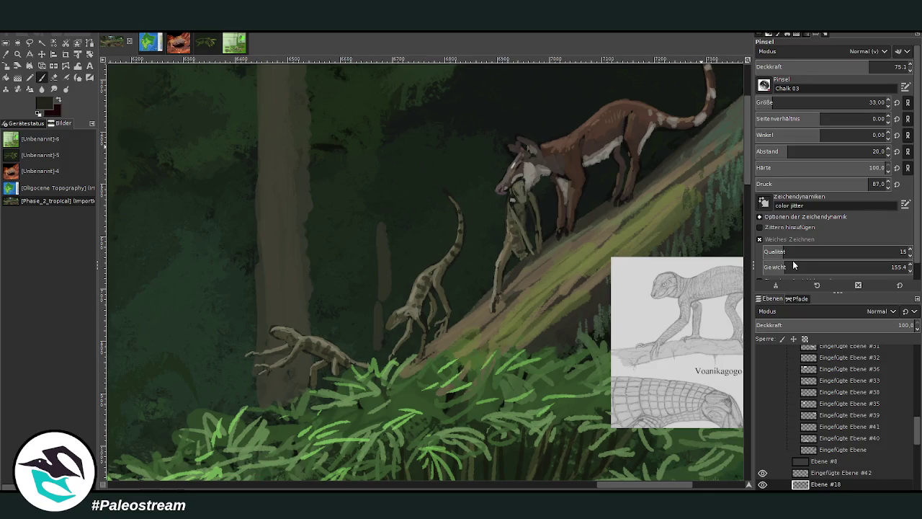
- Sample a pinkish brown and paint light strokes on the mammal's chest at about 59 opacity
left_click(726, 236, "ctrl")
left_click(730, 212, "ctrl")
left_click(835, 66)
left_click(714, 200, "ctrl")
left_click(577, 172)
- Brighten the climbing reptile's head and snout with a log colour, brush size 13, opacity 40
left_click_drag(812, 69, 784, 69)
left_click(774, 102)
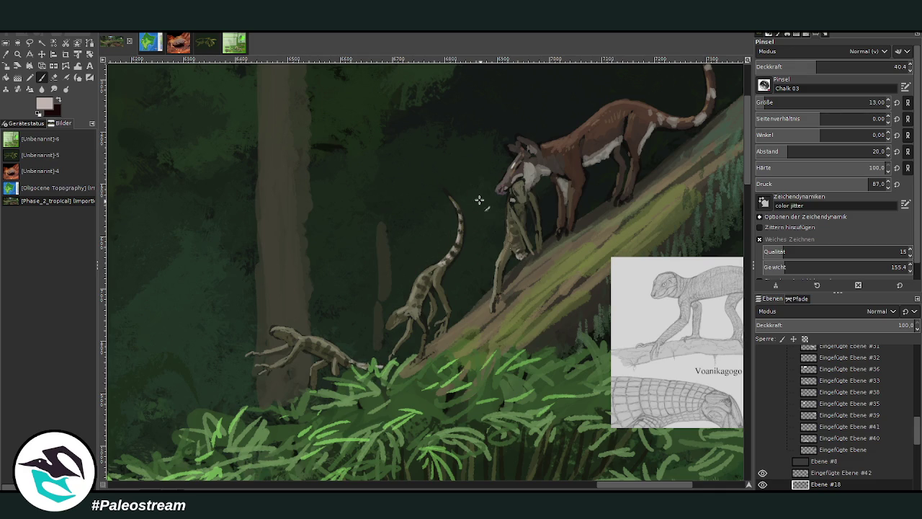
left_click(716, 173, "ctrl")
left_click_drag(457, 209, 437, 189)
- Add a dark, more opaque dash beside the reptile's neck
left_click(723, 249, "ctrl")
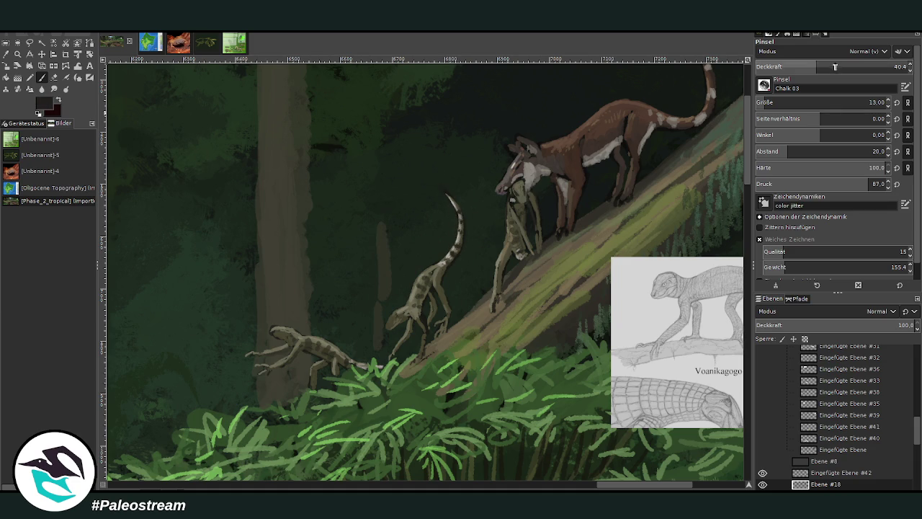
left_click(880, 67)
mouse_move(452, 274)
left_mouse_down()
mouse_move(456, 235)
mouse_move(465, 239)
mouse_move(451, 208)
left_mouse_up()
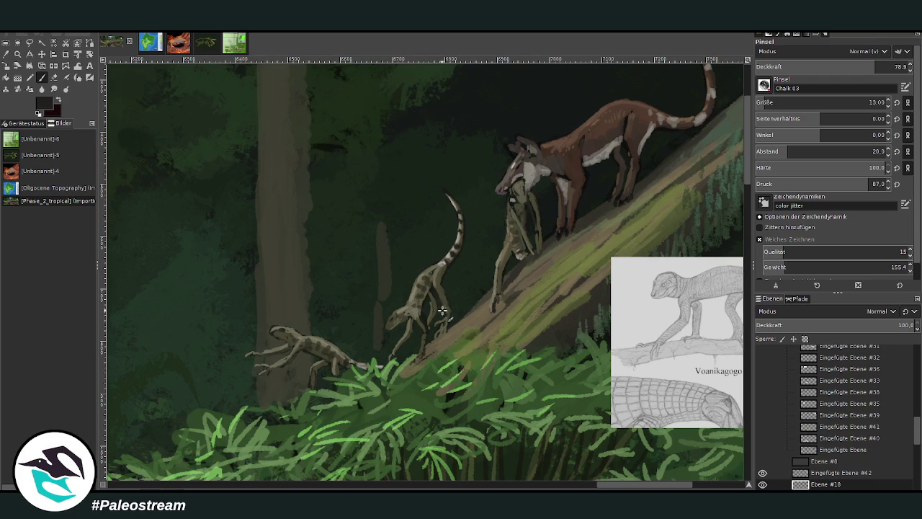
key("o")
left_click(41, 77)
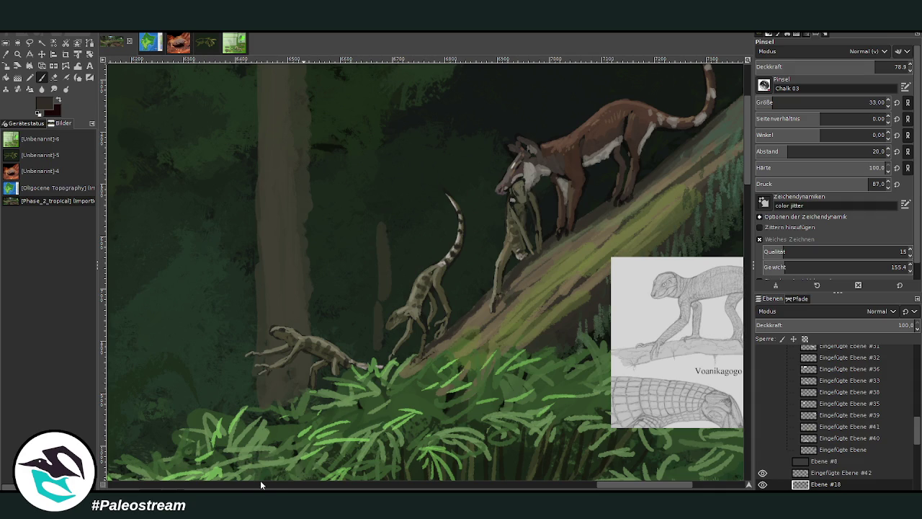
- Scroll the canvas left to reveal the Voanikagogo dexterodactylus sketch, then scroll the Layers list down
scroll(260, 481, "left", 5)
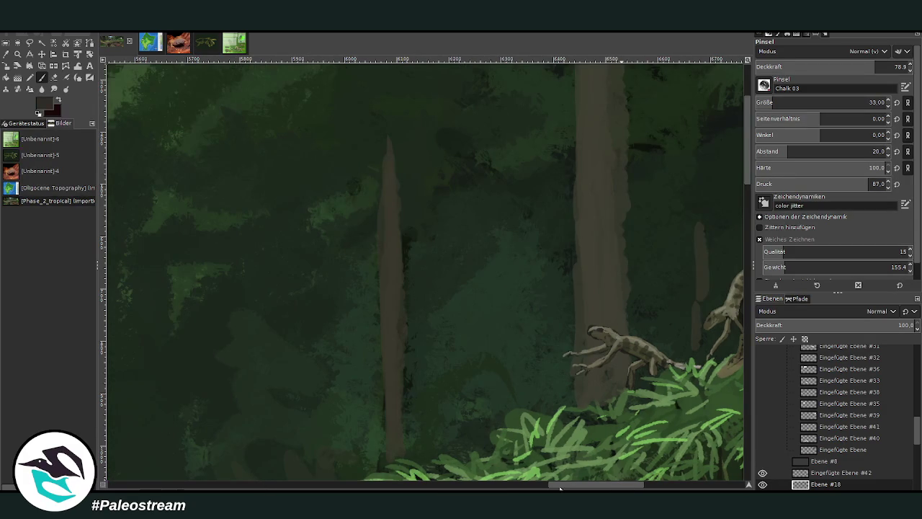
scroll(260, 481, "right", 8)
scroll(425, 272, "left", 2)
scroll(425, 273, "left", 1)
scroll(425, 272, "left", 2)
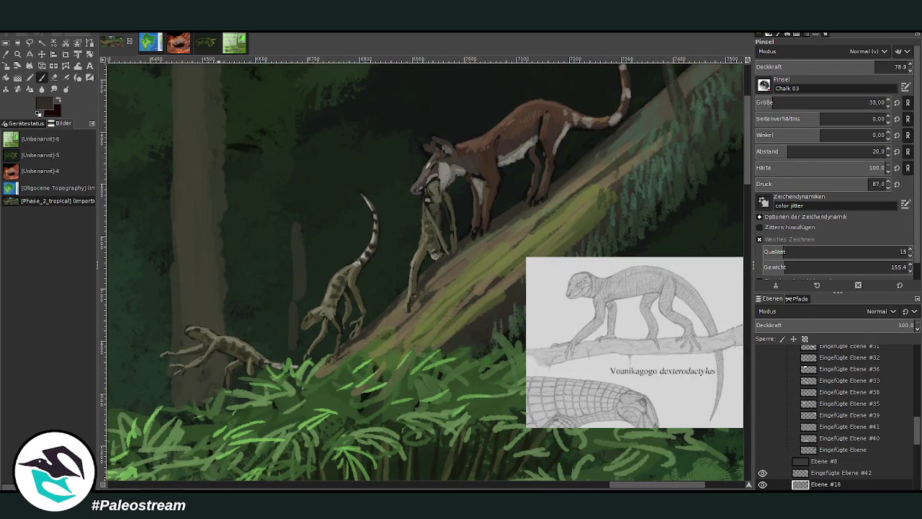
key("shift+s")
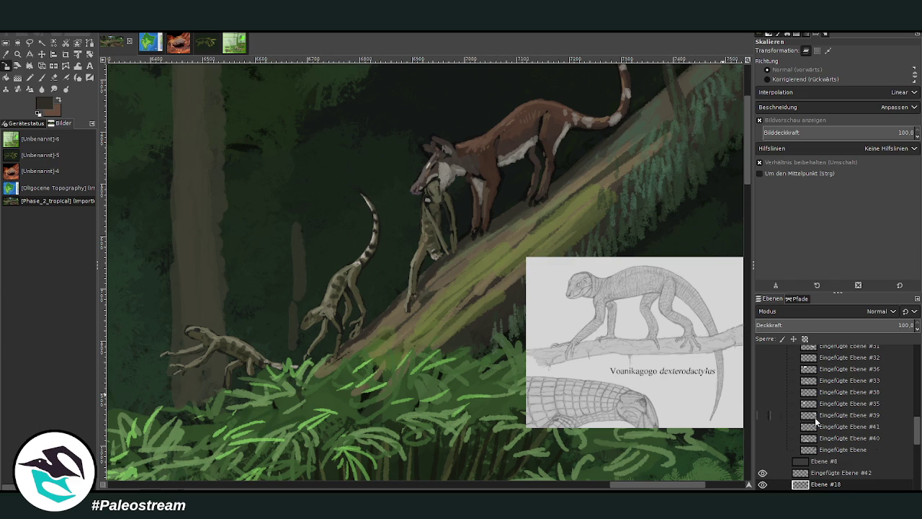
scroll(851, 439, "down", 2)
scroll(842, 430, "down", 2)
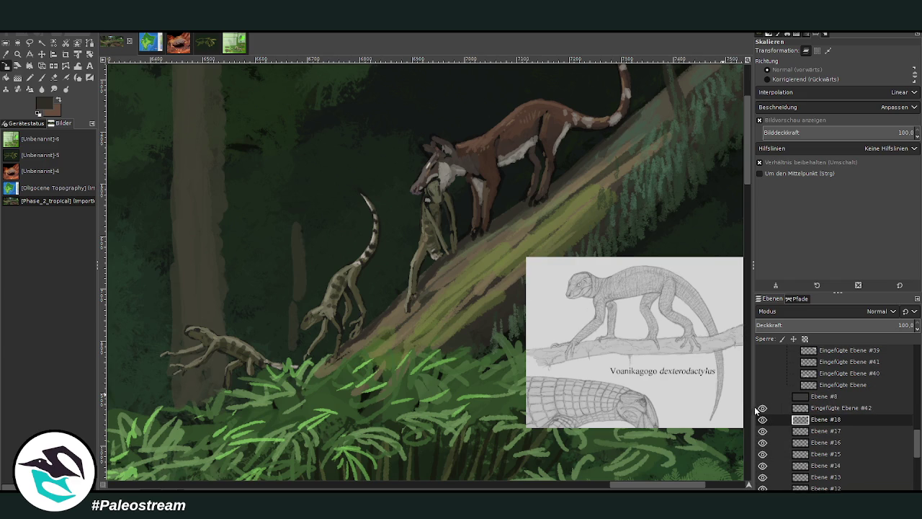
- Hide Eingefügte Ebene #42, move it into the pasted-layers group, and select Ebene #18
left_click(762, 407)
left_click_drag(835, 408, 835, 390)
left_click(823, 418)
- Zoom out in several steps until the whole forest panorama is visible
left_click(18, 54)
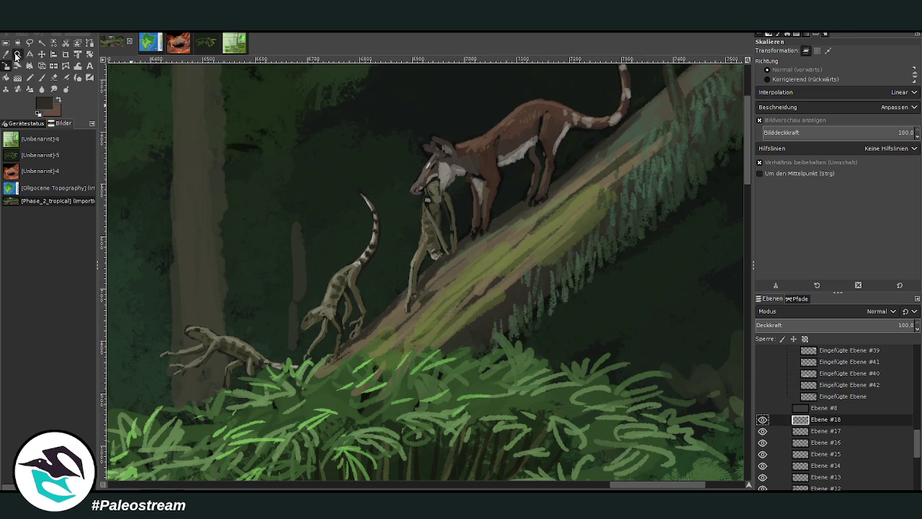
left_click(768, 77)
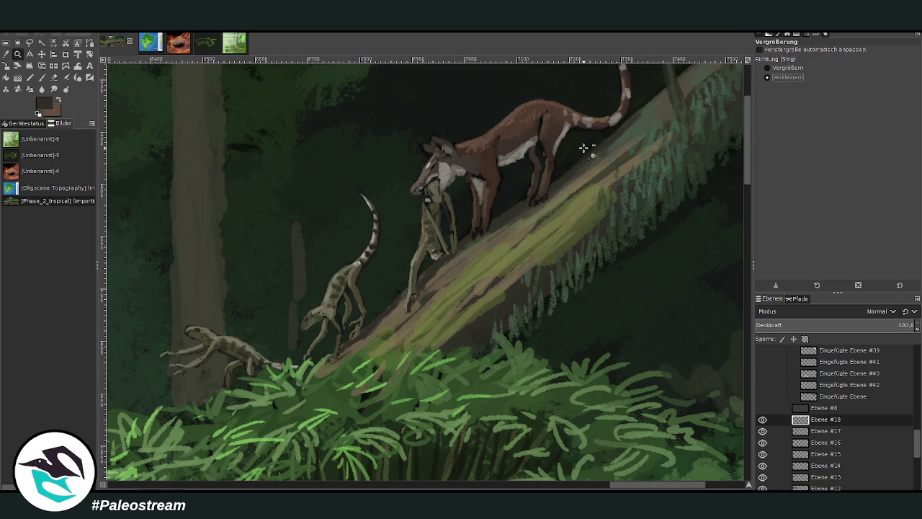
left_click(585, 147)
left_click(584, 146)
left_click(584, 147)
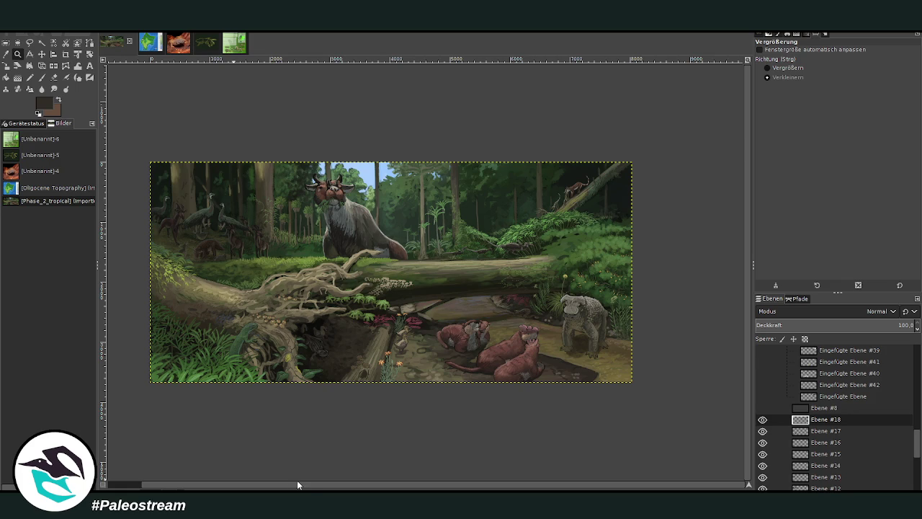
- Zoom in with Vergrößern rectangles on the green lizard, then toggle Ebene #17 to check it
left_click_drag(297, 484, 257, 488)
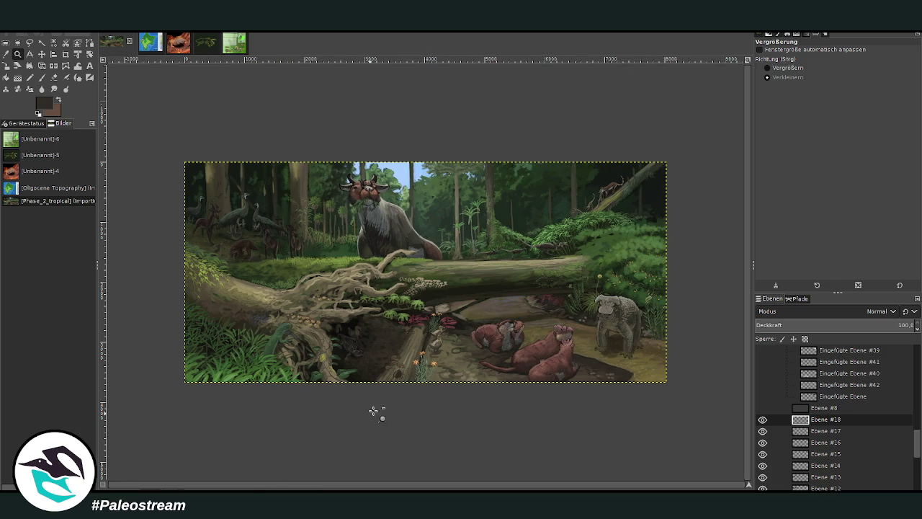
left_click(783, 68)
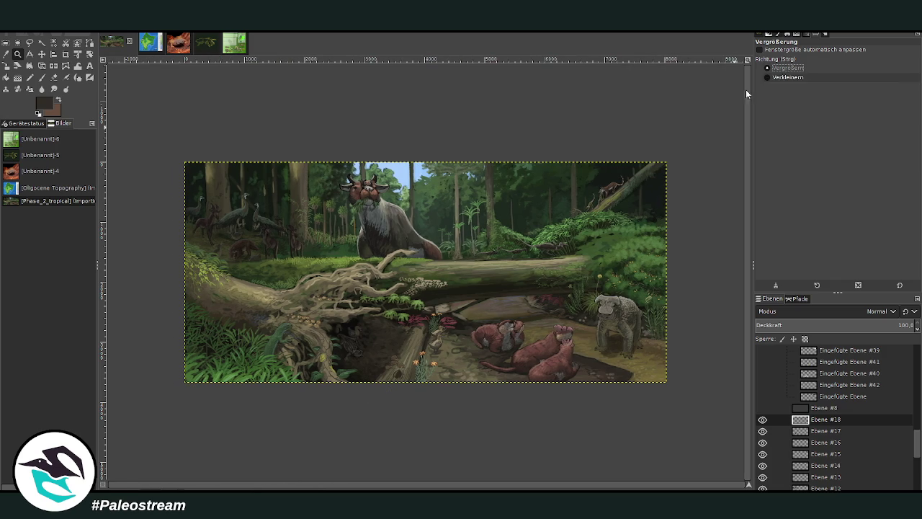
mouse_move(183, 157)
left_mouse_down()
mouse_move(633, 407)
mouse_move(684, 392)
left_mouse_up()
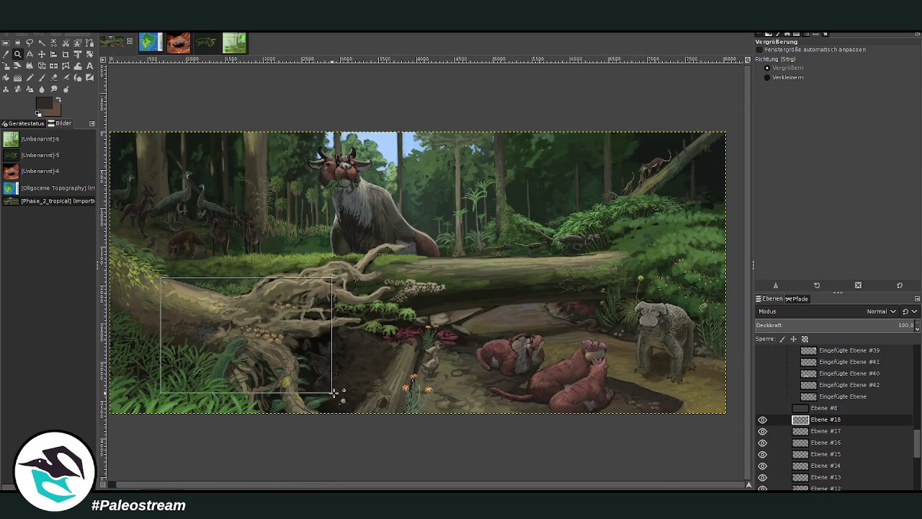
left_click_drag(164, 283, 331, 398)
left_click_drag(125, 101, 497, 428)
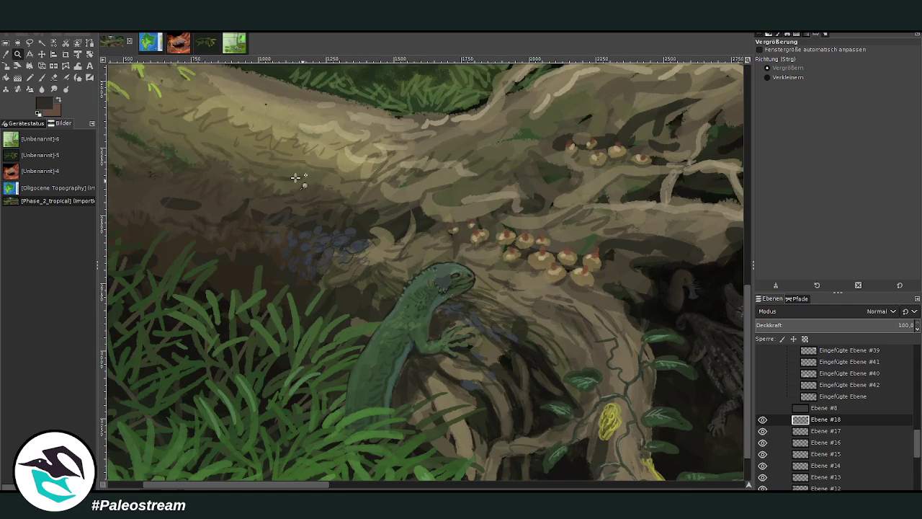
left_click_drag(257, 165, 616, 440)
left_click(762, 430)
left_click(762, 430)
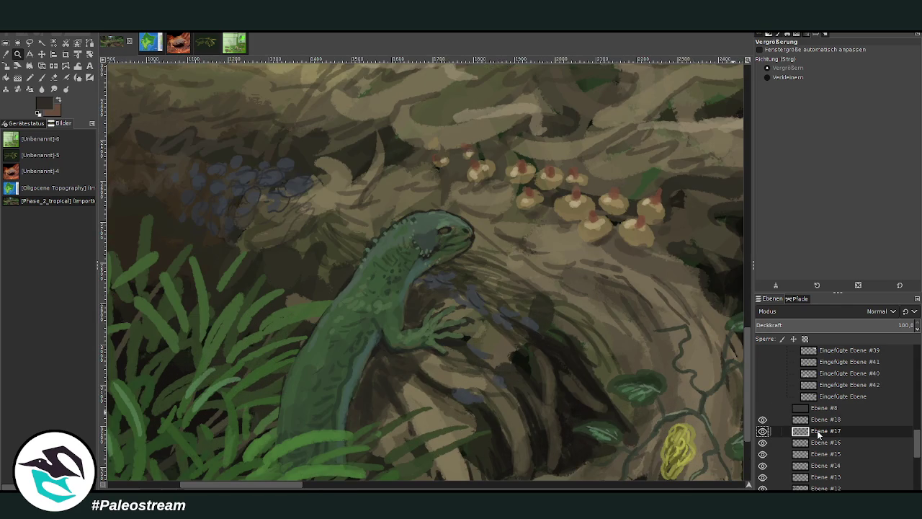
- Sample a lighter green, a dark head tone and a dark olive grey from the lizard
left_click(41, 77)
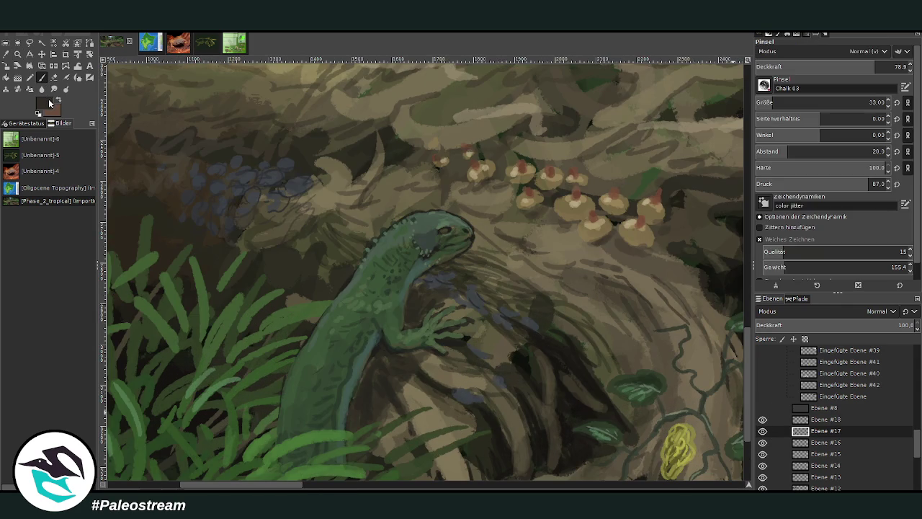
left_click(721, 249, "ctrl")
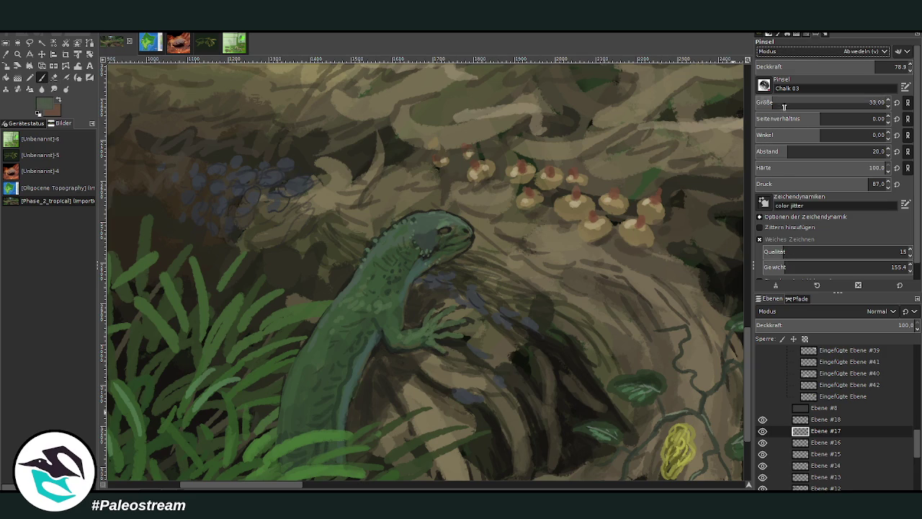
left_click(438, 223, "ctrl")
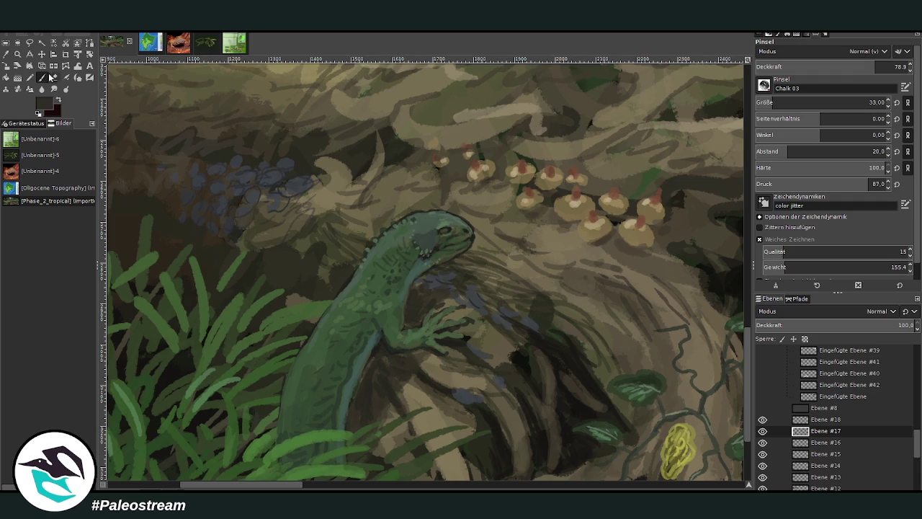
left_click(724, 247, "ctrl")
scroll(864, 51, "down", 10)
- Lighten the lizard's head, forearm and fingers with a dodge brush, size 61, opacity 35
left_click(785, 102)
left_click(795, 66)
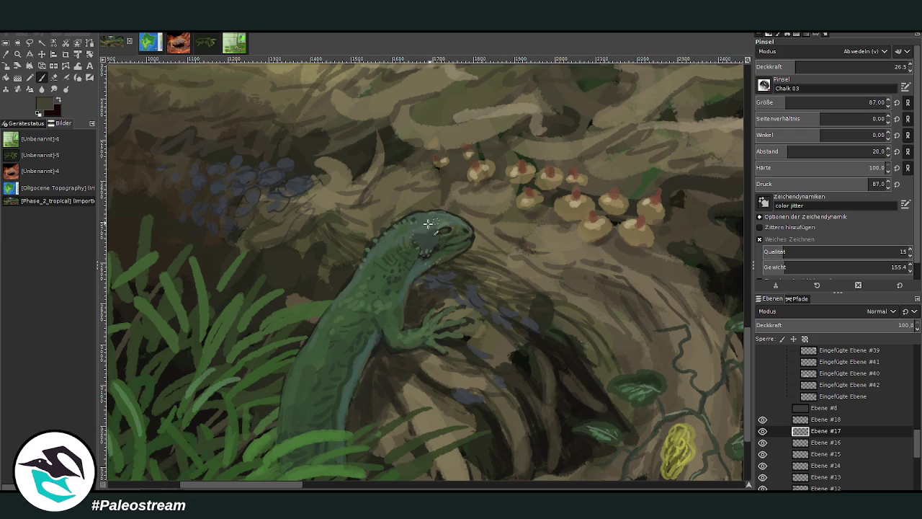
left_click(869, 102)
left_click(890, 65)
left_click_drag(434, 223, 383, 254)
mouse_move(391, 325)
left_mouse_down()
mouse_move(412, 331)
mouse_move(341, 322)
mouse_move(311, 360)
mouse_move(315, 374)
mouse_move(338, 308)
mouse_move(364, 298)
mouse_move(410, 224)
mouse_move(426, 252)
mouse_move(441, 216)
mouse_move(461, 223)
left_mouse_up()
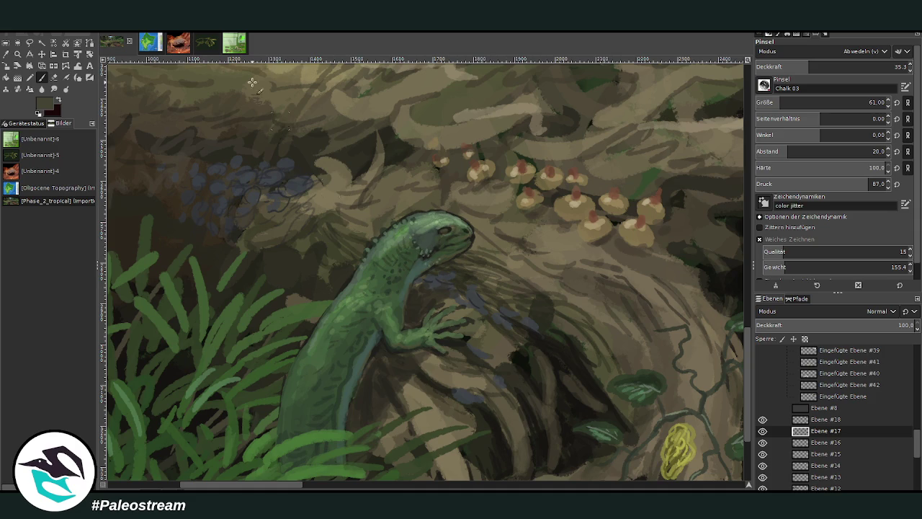
- Dab the lizard's light green onto its snout with a size-29 brush at 76 opacity
key("o")
left_click(466, 222)
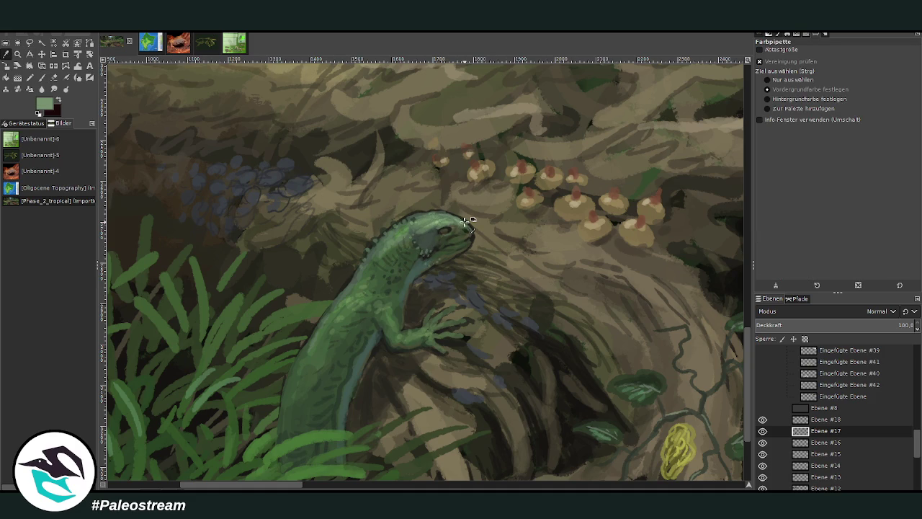
key("p")
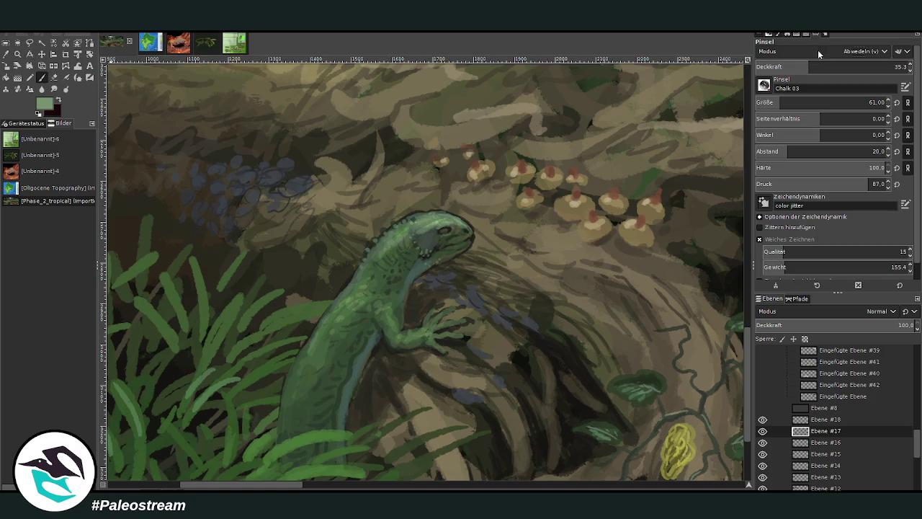
left_click_drag(817, 66, 855, 67)
left_click_drag(792, 102, 772, 102)
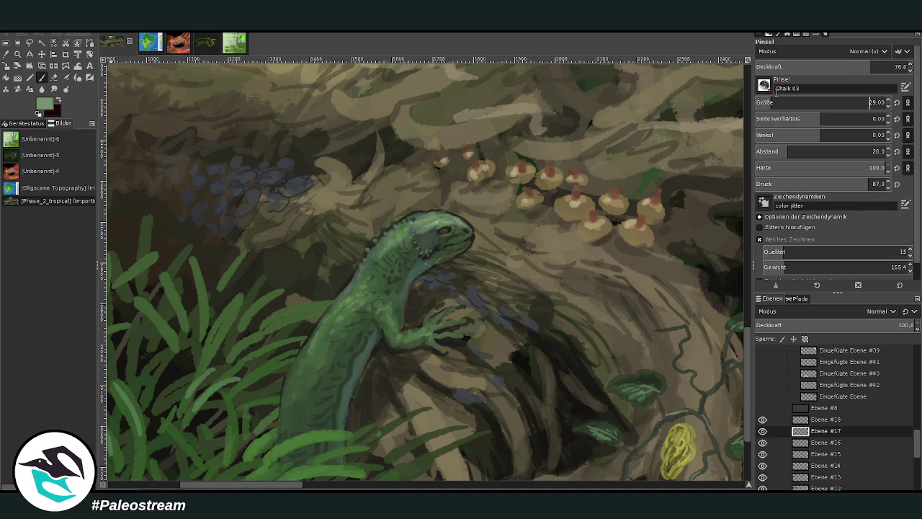
mouse_move(460, 219)
left_mouse_down()
mouse_move(471, 228)
mouse_move(415, 215)
mouse_move(448, 213)
left_mouse_up()
- Paint light green spikes along the lizard's back and scale shading around its eye at about 54 opacity
left_click(843, 66)
left_click_drag(843, 66, 837, 67)
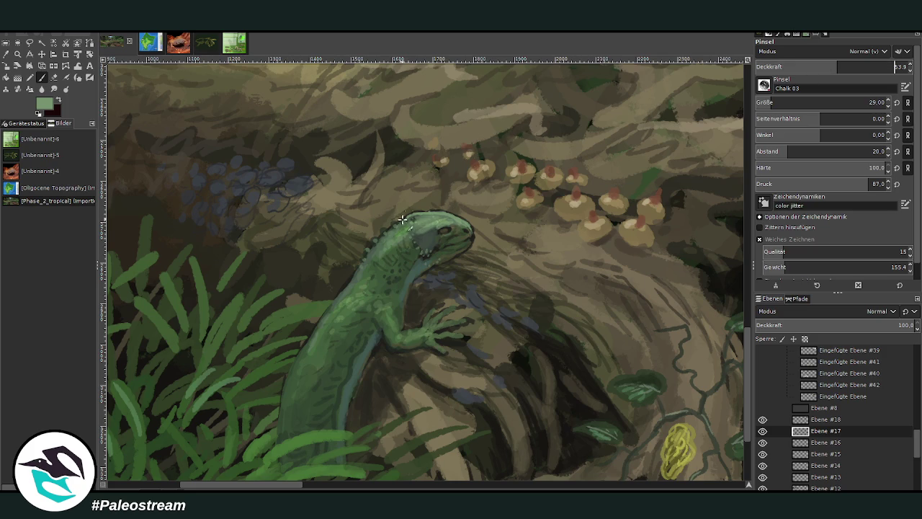
left_click_drag(388, 223, 357, 278)
left_click_drag(443, 225, 430, 213)
- Reset brush opacity to about 50 and zoom out toward the whole painting
left_click_drag(808, 67, 800, 67)
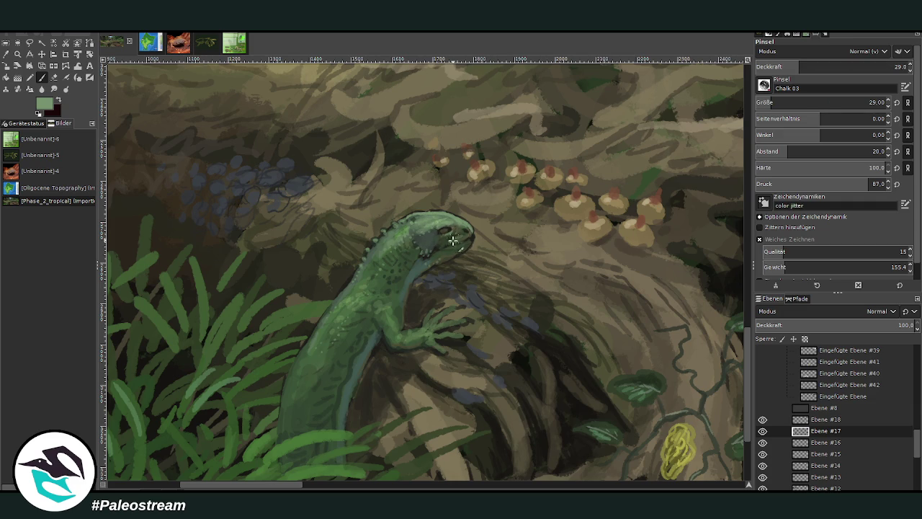
left_click(832, 66)
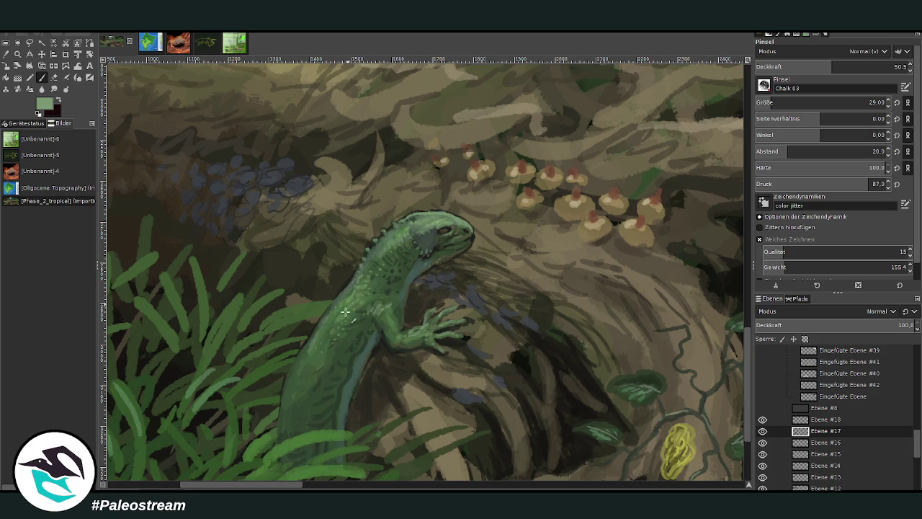
scroll(304, 352, "down", 3)
scroll(304, 352, "down", 2)
scroll(304, 352, "down", 1)
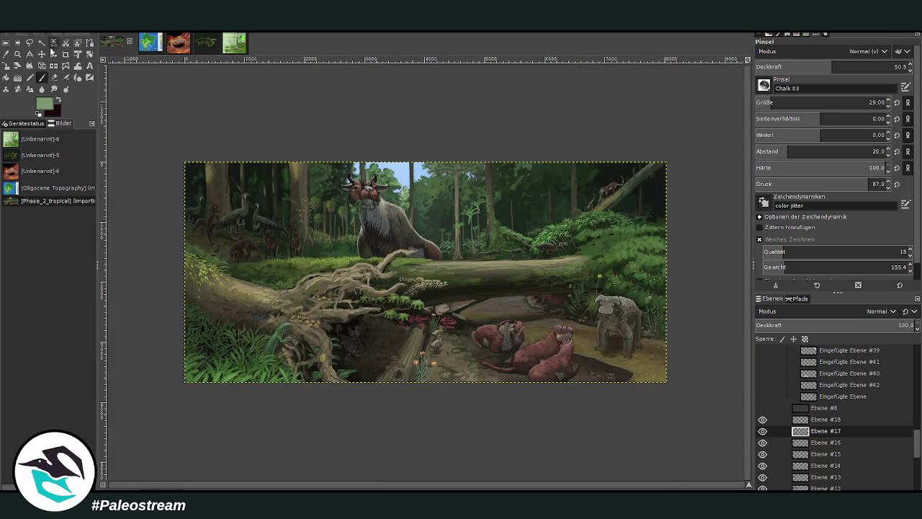
- Zoom in on the fallen tree's roots and make the bottom Ebene layer active
left_click(17, 53)
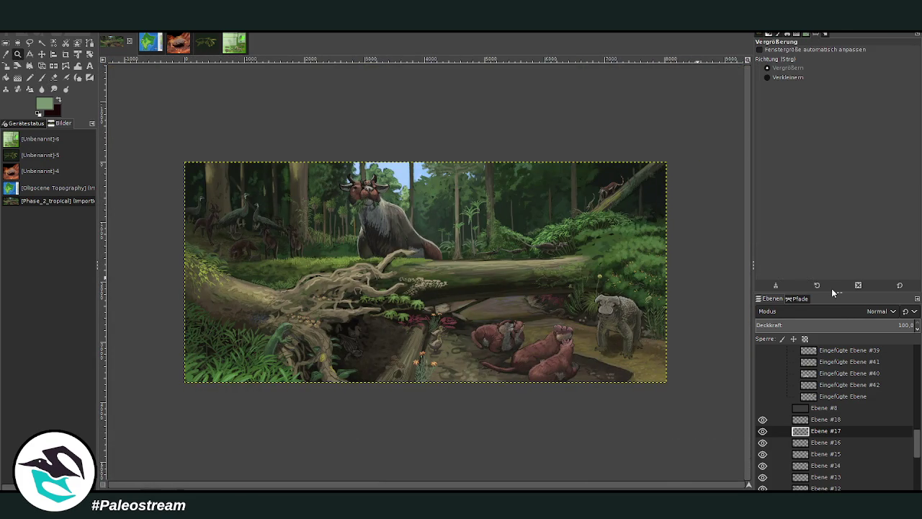
left_click_drag(179, 145, 448, 307)
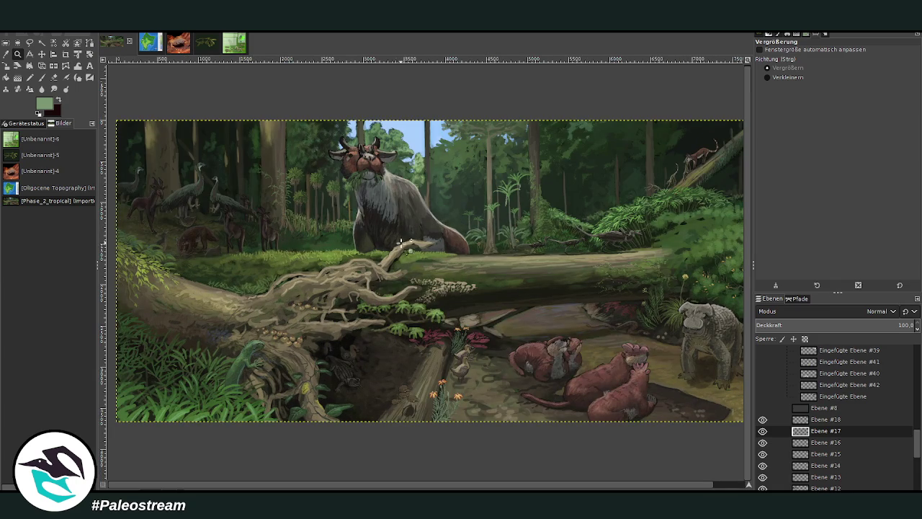
left_click_drag(422, 489, 467, 488)
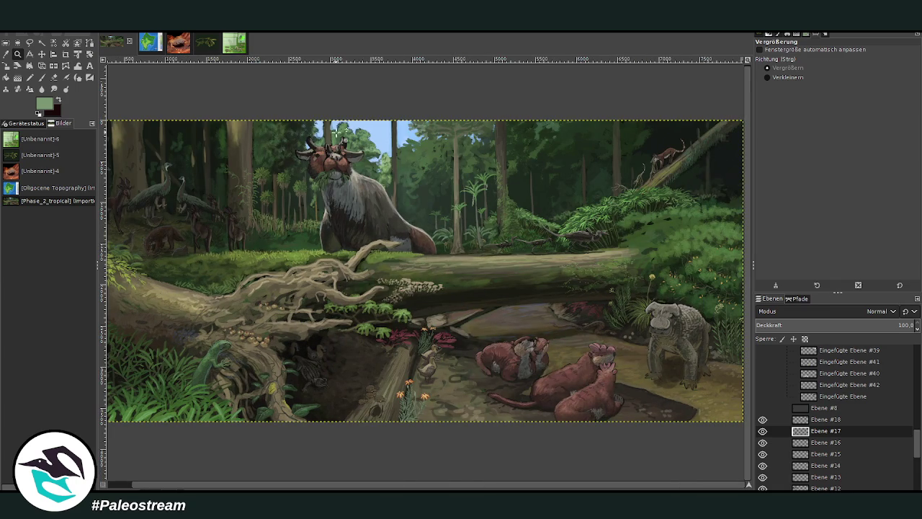
left_click_drag(252, 187, 461, 389)
mouse_move(317, 109)
left_mouse_down()
mouse_move(490, 270)
mouse_move(583, 391)
left_mouse_up()
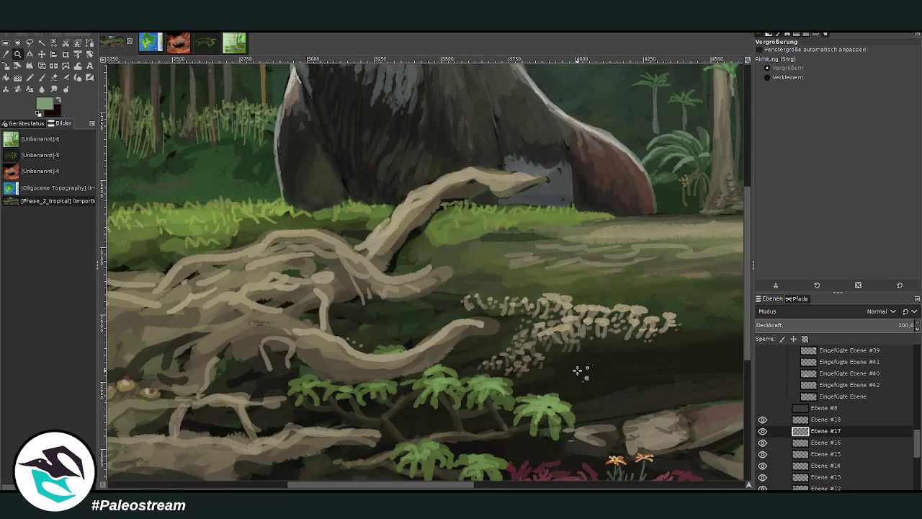
scroll(829, 432, "down", 3)
scroll(828, 432, "down", 3)
left_click(819, 472)
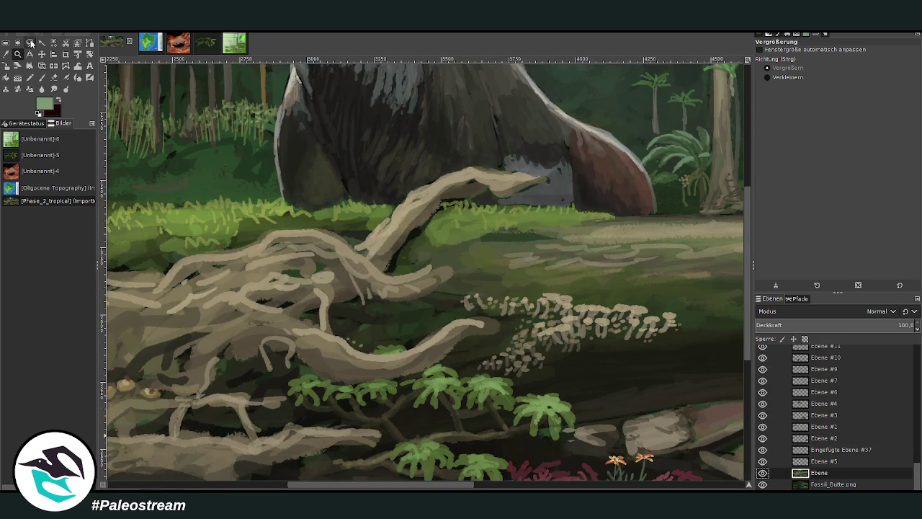
- Paint a light root stroke and dark brown shading on the curving root at 76 opacity
key("o")
left_click(438, 341)
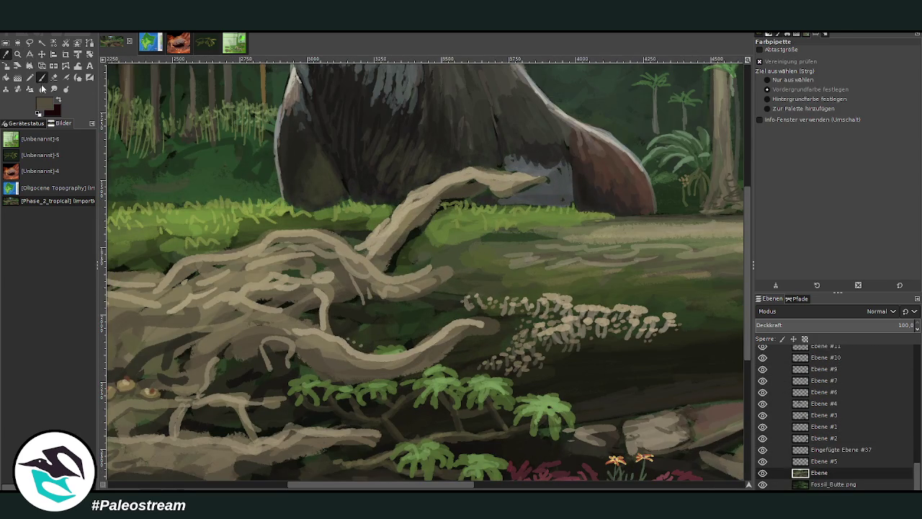
left_click(41, 77)
left_click(870, 66)
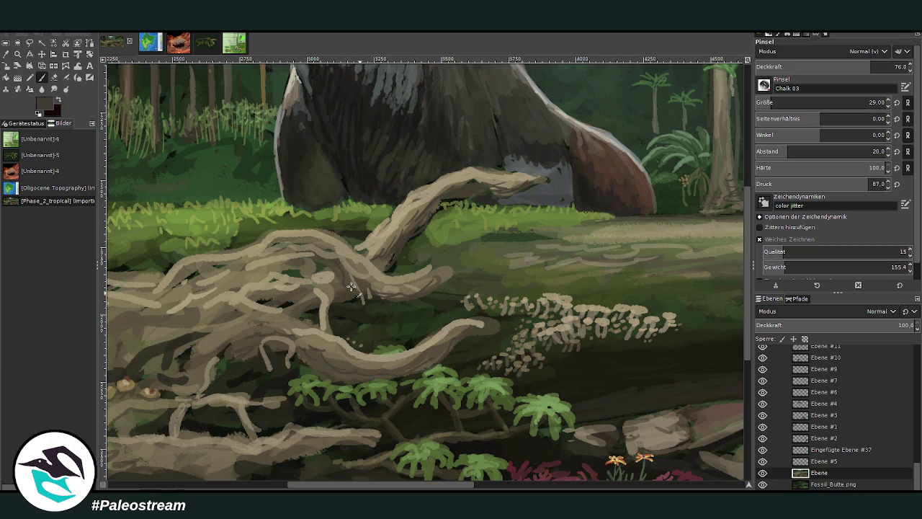
left_click_drag(317, 261, 317, 301)
left_click_drag(411, 210, 383, 246)
key("minus")
key("minus")
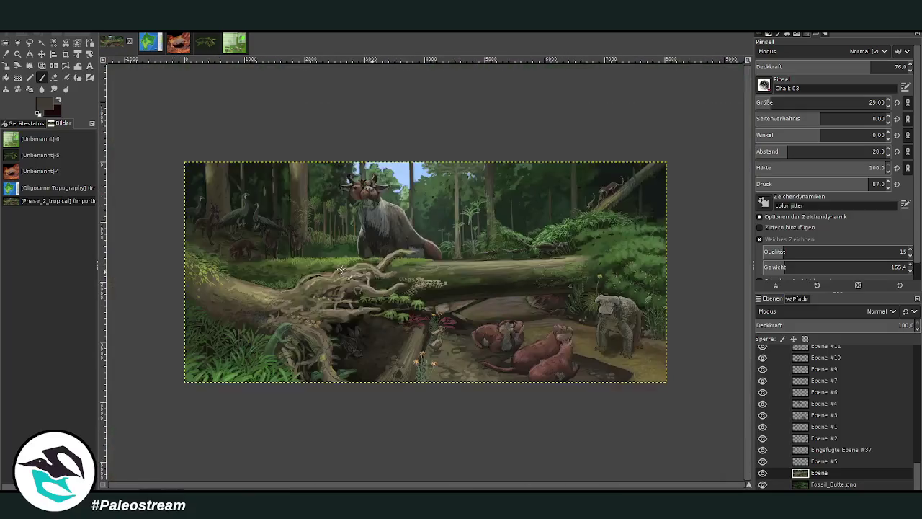
- Zoom out, then zoom in on the animals on the tilted log at upper right
key("minus")
left_click(17, 54)
left_click_drag(397, 214, 300, 167)
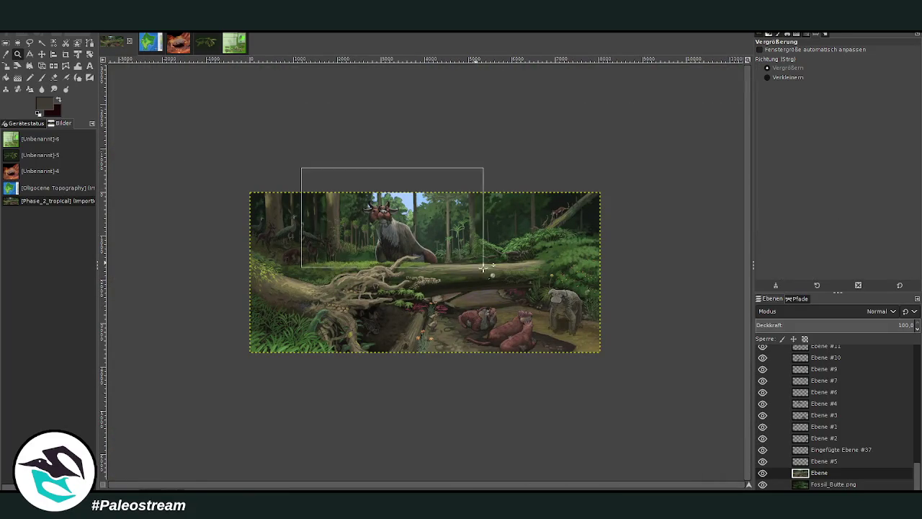
left_click_drag(543, 126, 655, 265)
left_click_drag(292, 99, 609, 386)
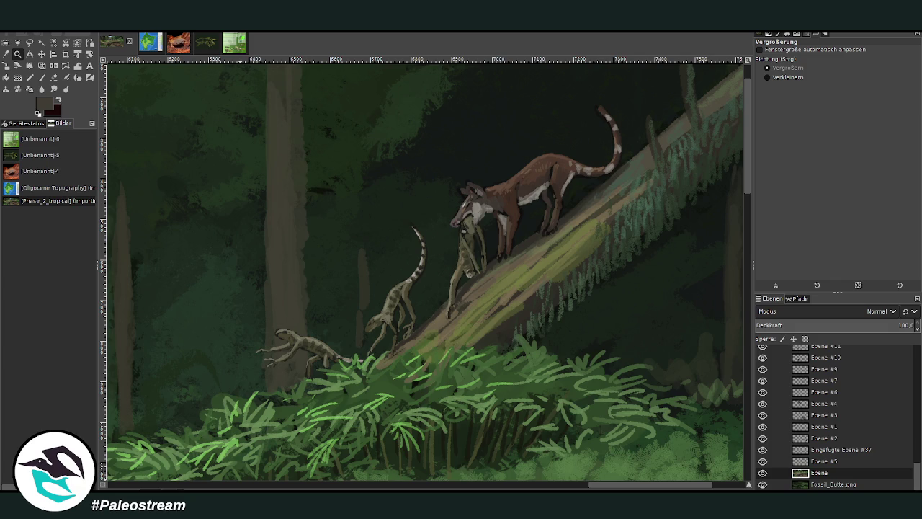
key("p")
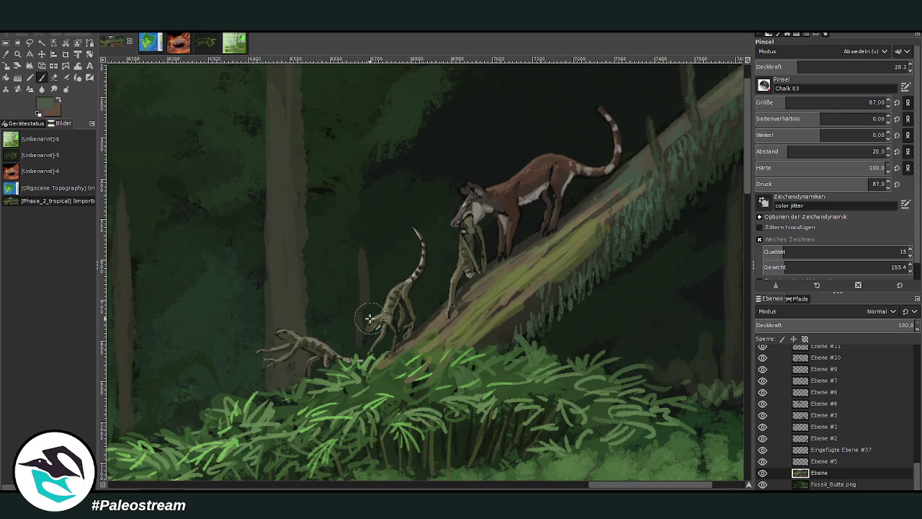
left_click(17, 54)
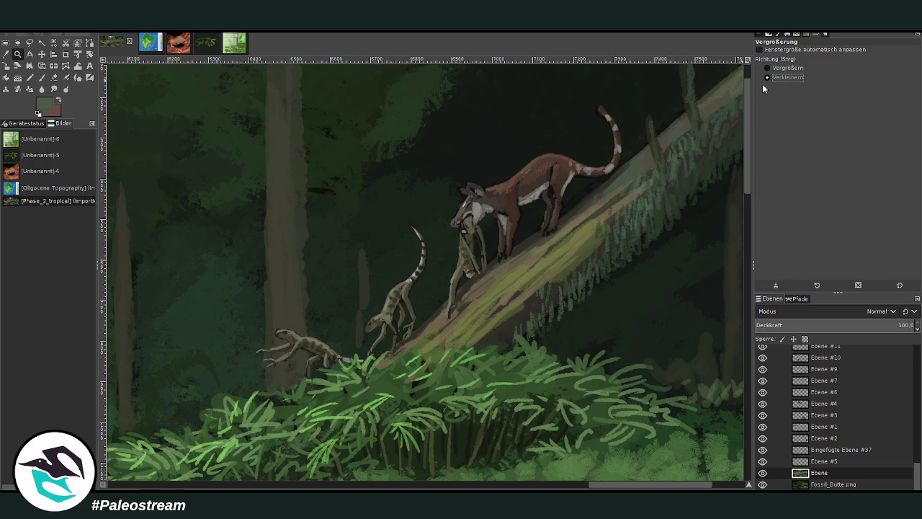
- Zoom out three steps, then zoom in on the burrow with ducks and orange flowers
left_click(767, 77)
left_click(538, 194)
left_click(538, 195)
left_click(538, 194)
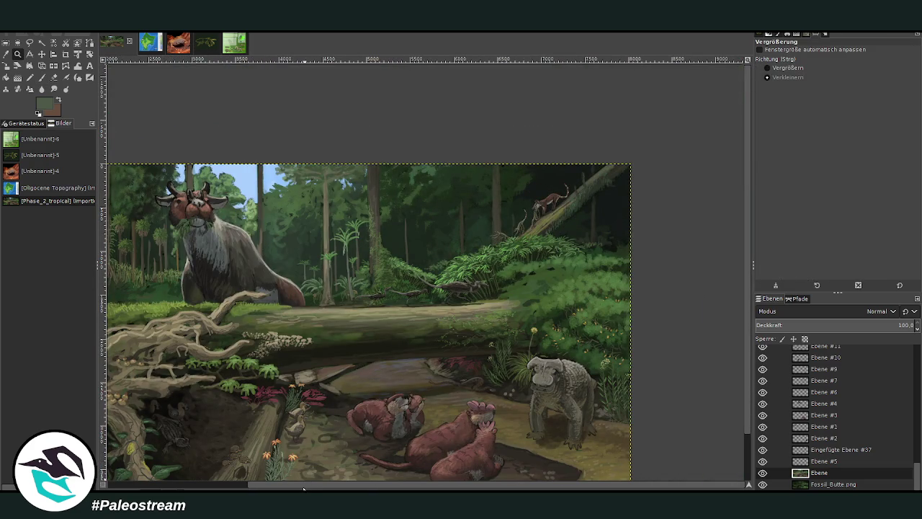
scroll(313, 479, "left", 5)
scroll(432, 396, "down", 2)
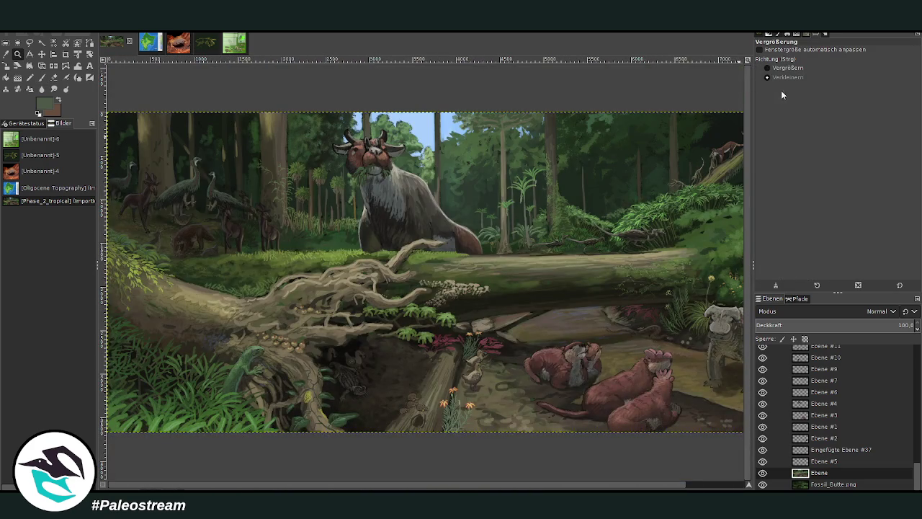
left_click(786, 68)
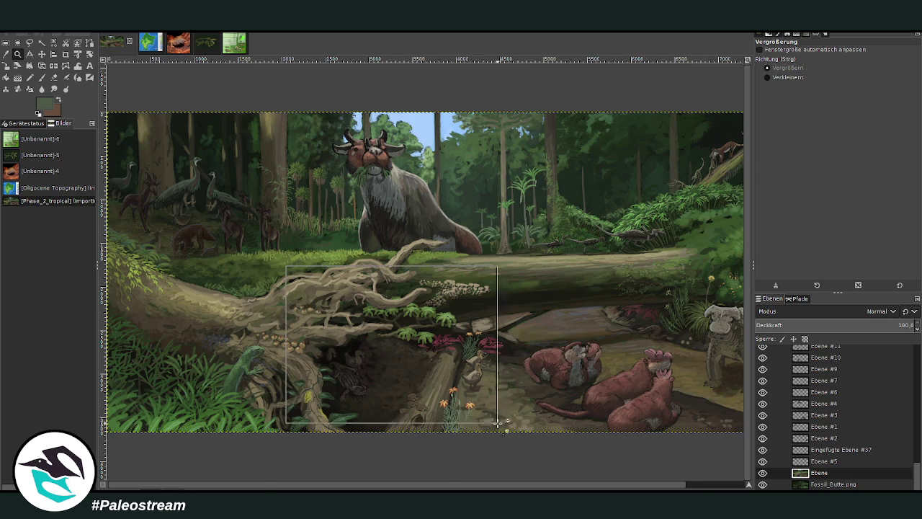
left_click_drag(308, 304, 493, 428)
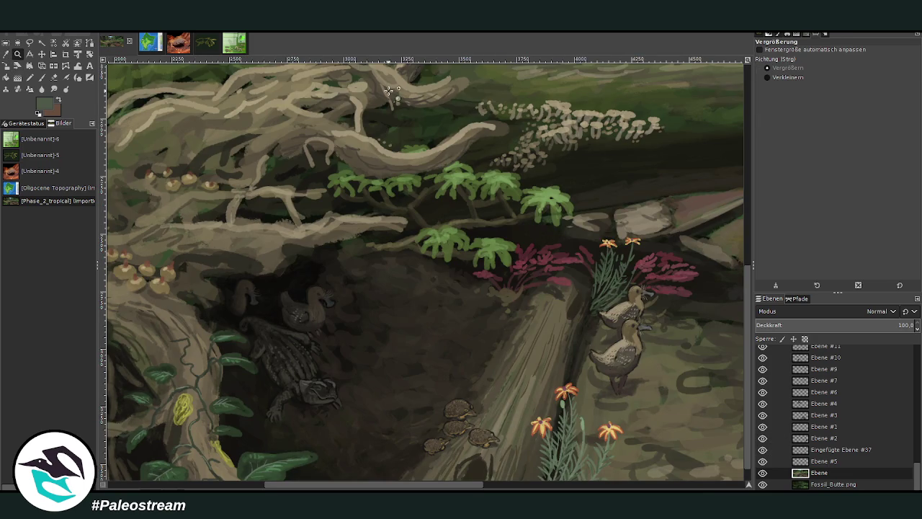
- Load a sampled ground brown into a Normal-mode, size-160 brush at about 29.7 opacity, then hide Ebene #13
key("o")
left_click(652, 395)
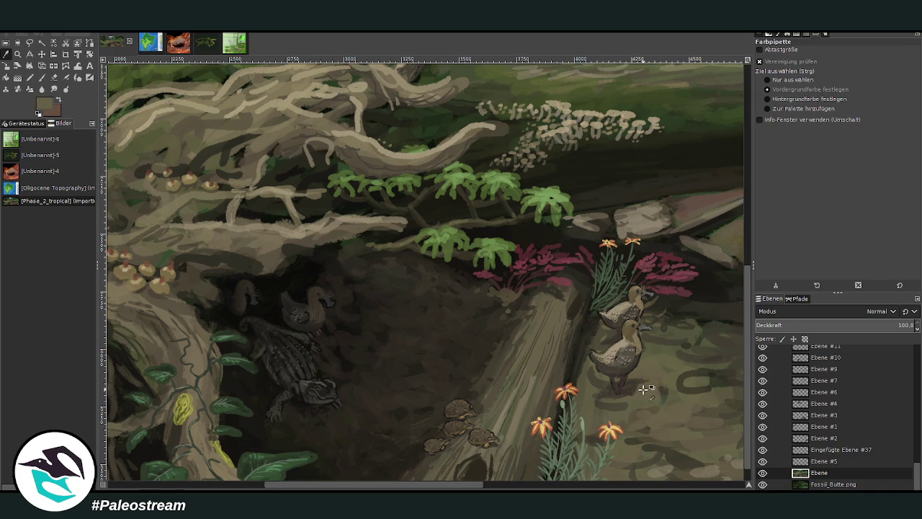
key("p")
left_click_drag(808, 66, 820, 66)
left_click_drag(785, 102, 796, 103)
left_click_drag(813, 66, 799, 67)
left_click(813, 67)
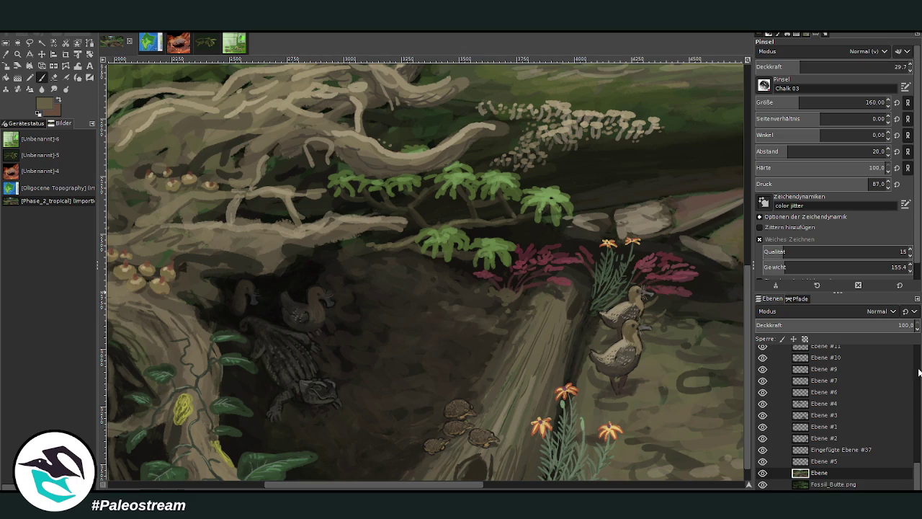
scroll(907, 371, "up", 3)
left_click(762, 442)
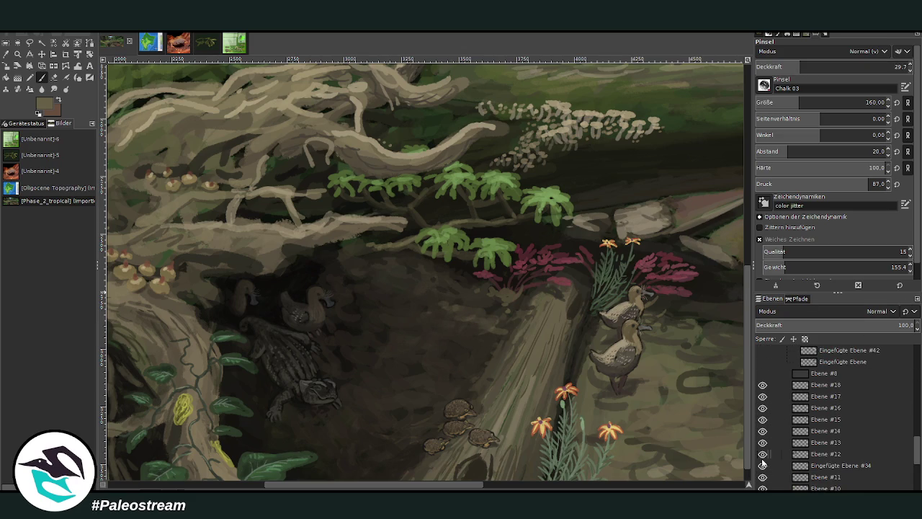
- Show Ebene #13 again, toggle Ebene #11's visibility, and make Ebene #10 active
left_click(762, 443)
left_click(762, 465)
left_click(762, 466)
left_click(762, 477)
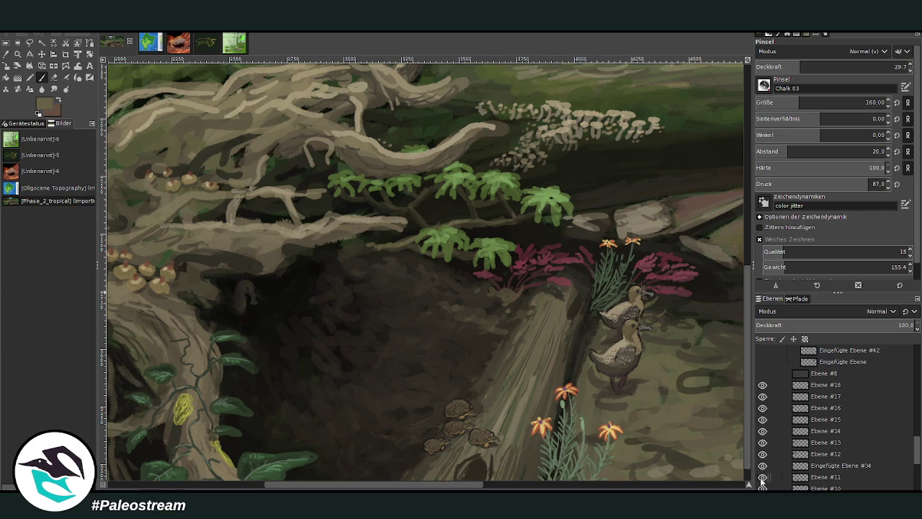
left_click(762, 477)
left_click(762, 488)
left_click(762, 488)
left_click(821, 488)
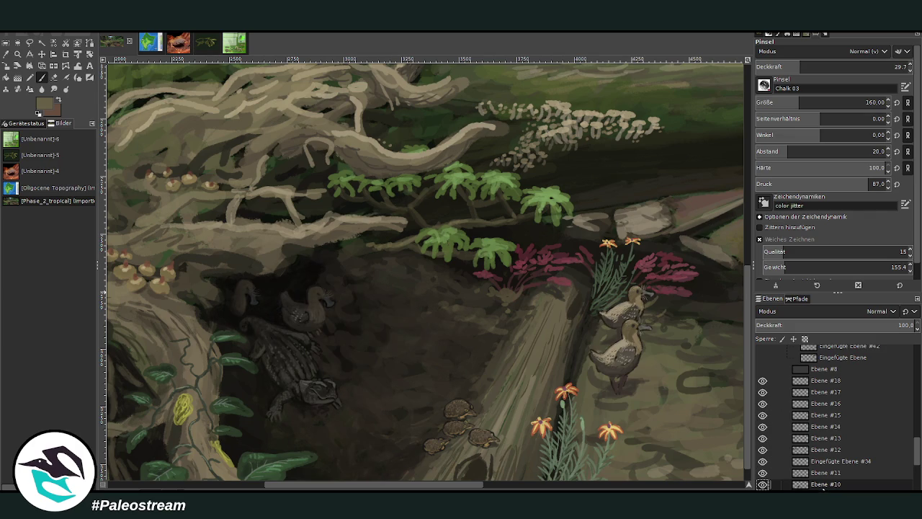
- Set the chalk brush to opacity 65.3 and size 63 with a grey-brown sampled from the log
left_click(797, 67)
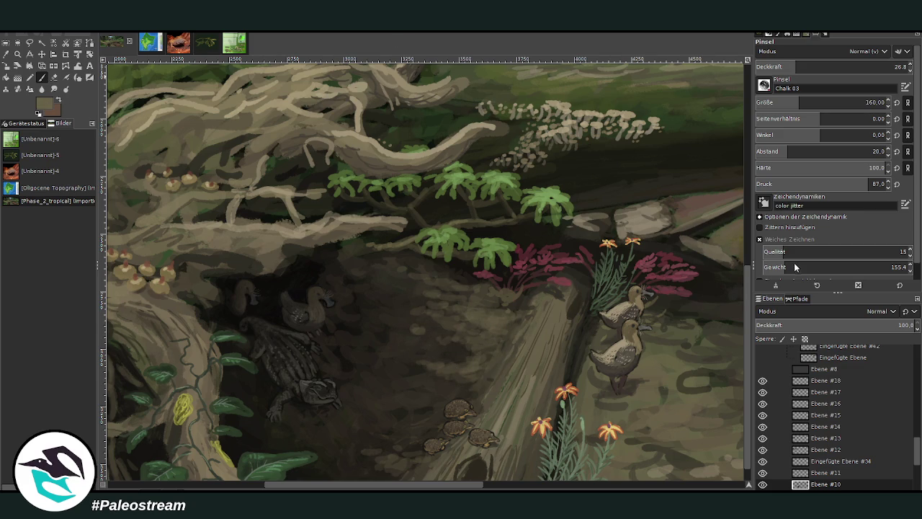
left_click(476, 331, "ctrl")
left_click_drag(796, 66, 855, 66)
left_click(868, 103)
key("Page_Up")
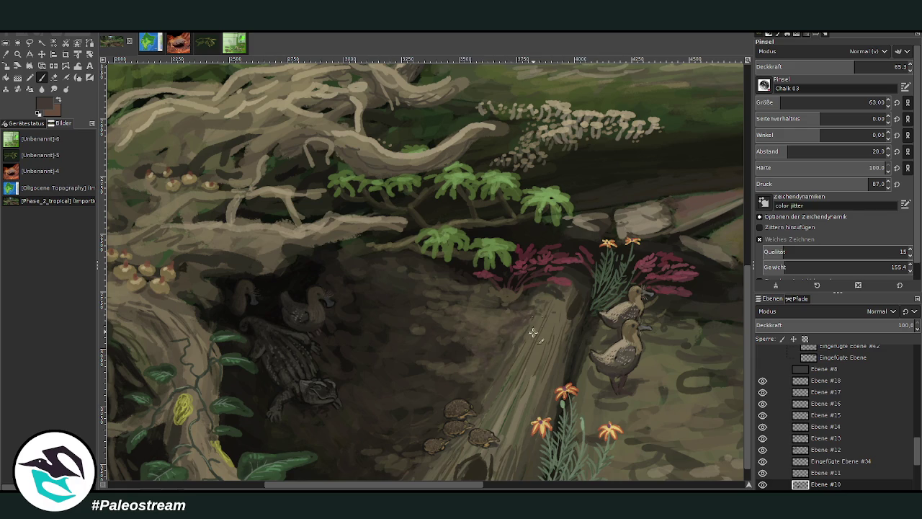
left_click(566, 309, "ctrl")
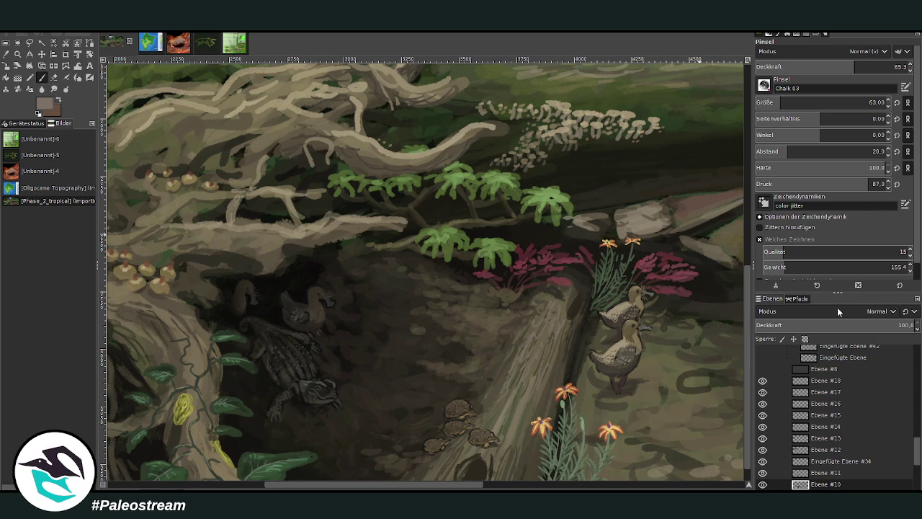
- Fit the whole painting in the window, then zoom in on the lizard and log
key("shift+ctrl+j")
key("z")
left_click_drag(256, 271, 369, 406)
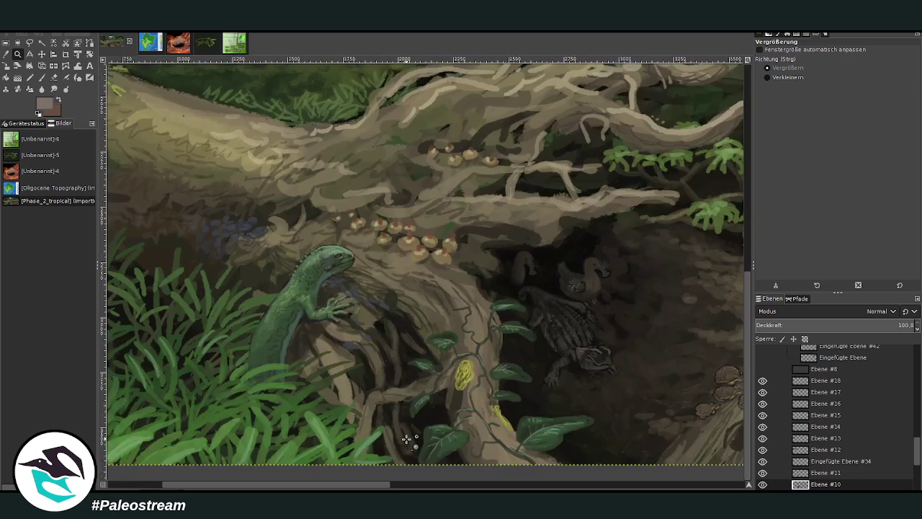
- Switch to the creature reference sheet and sample a dark green from it
left_click(229, 48)
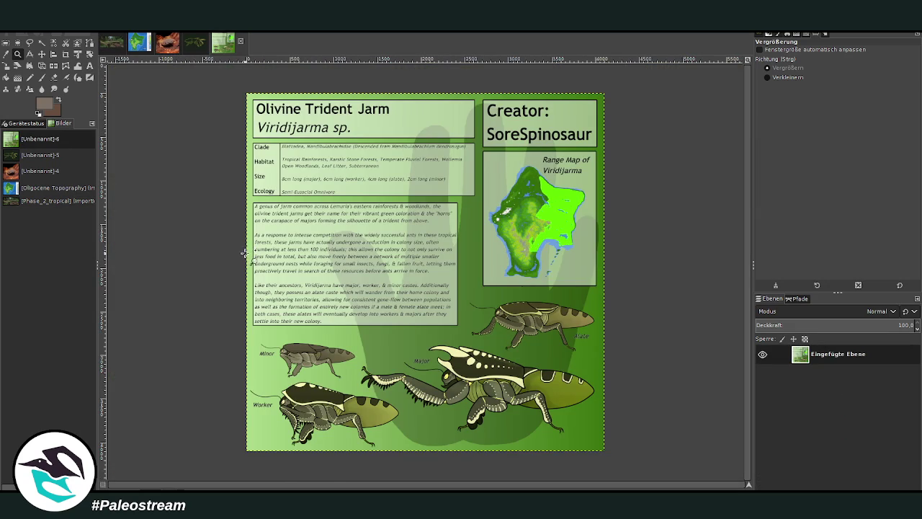
key("o")
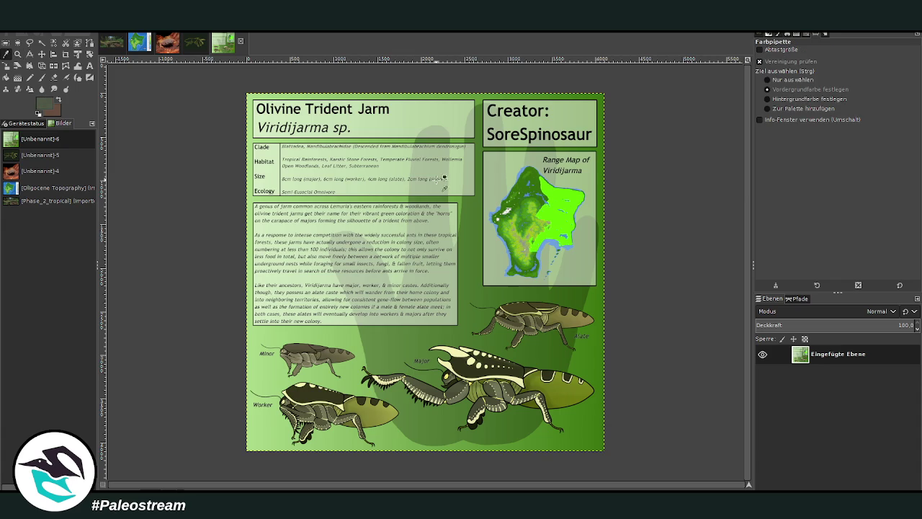
left_click(360, 378)
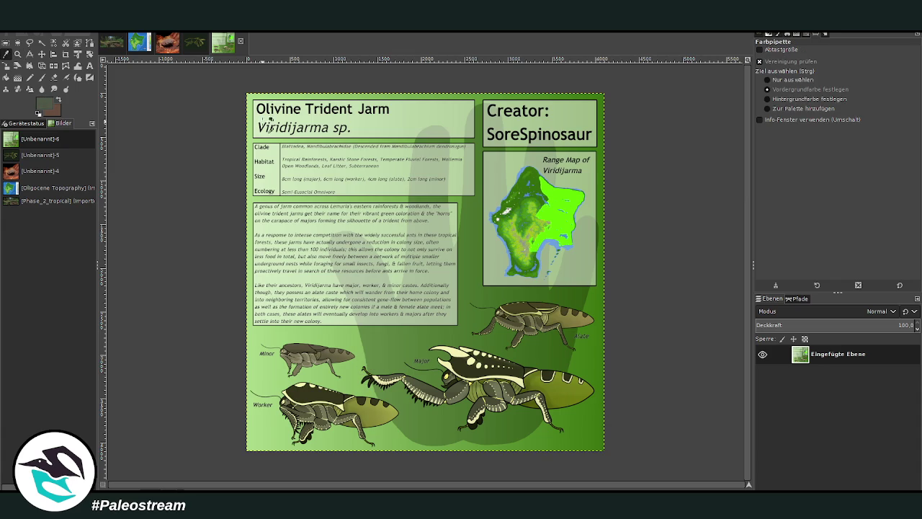
- Crop the sheet layer to its lower creature strip, then return to the forest painting
left_click(65, 54)
left_click_drag(240, 274, 606, 454)
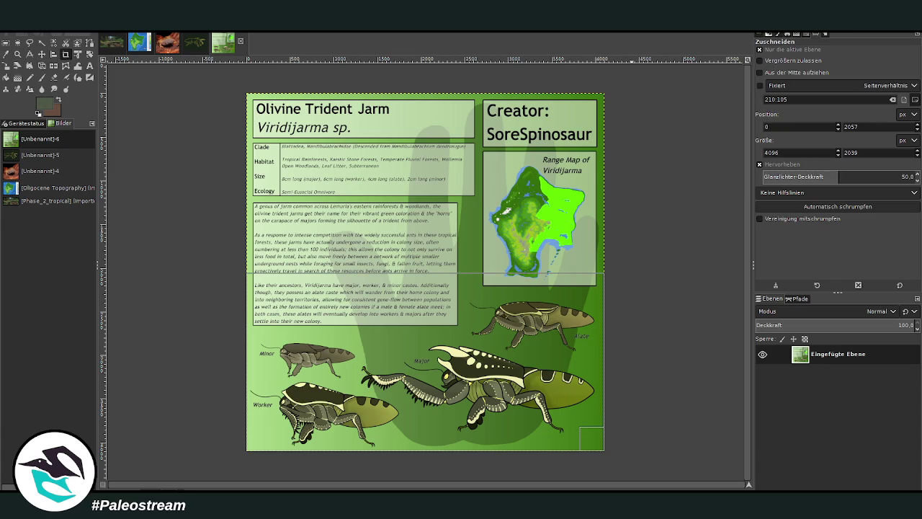
left_click_drag(432, 274, 433, 293)
left_click(421, 355)
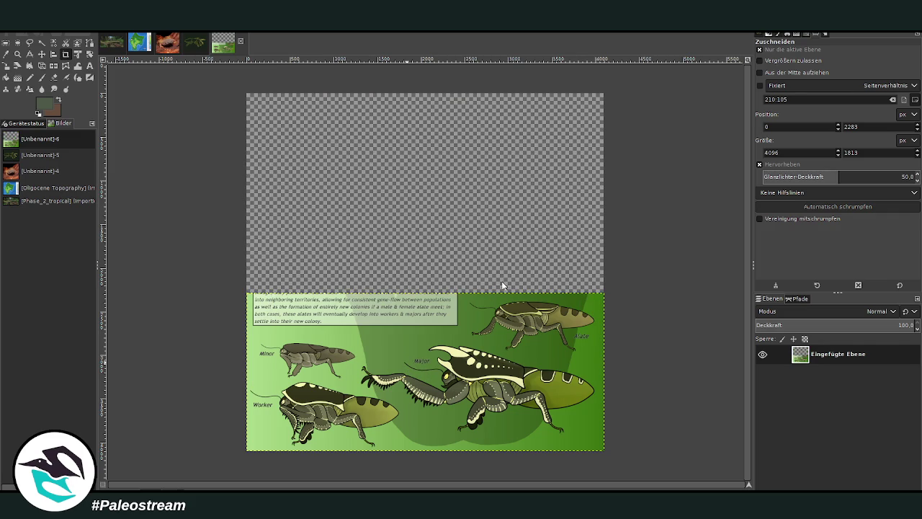
left_click(110, 46)
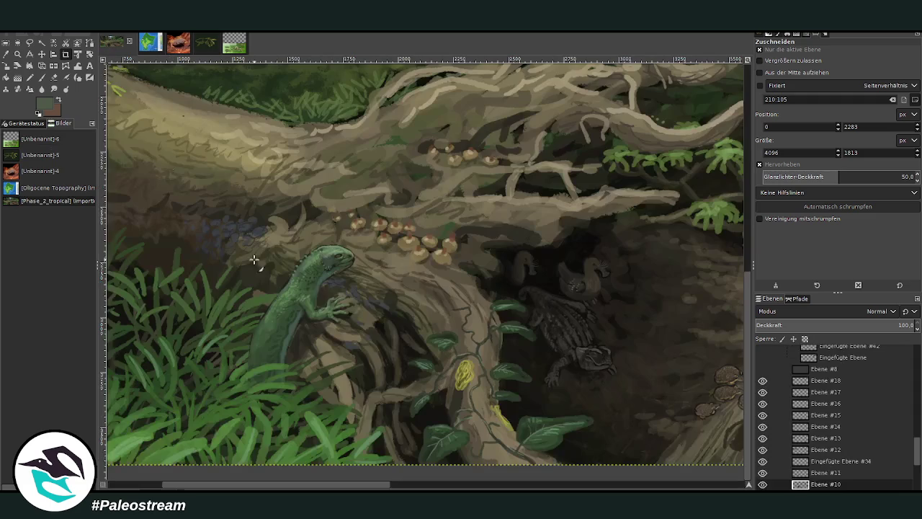
- Paste the cropped strip above Ebene #18 and scale it to 827×366 over the hollow
left_click(810, 378)
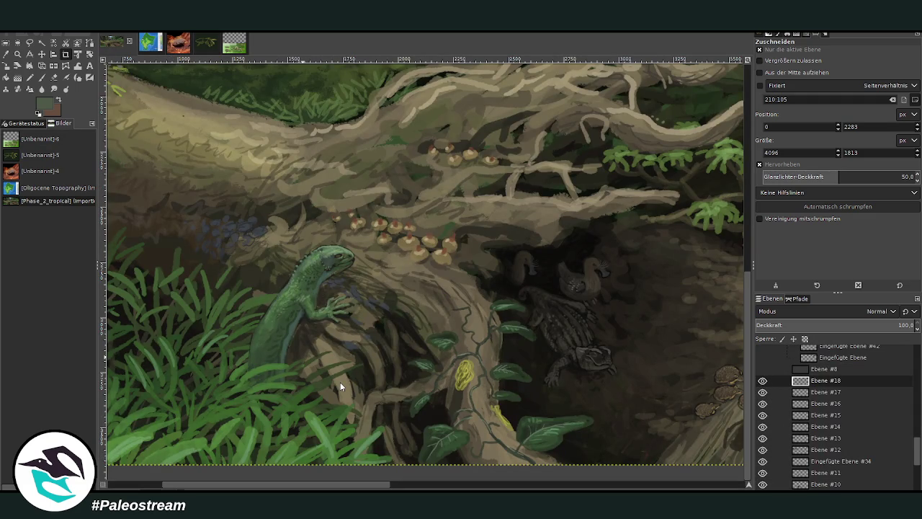
key("ctrl+v")
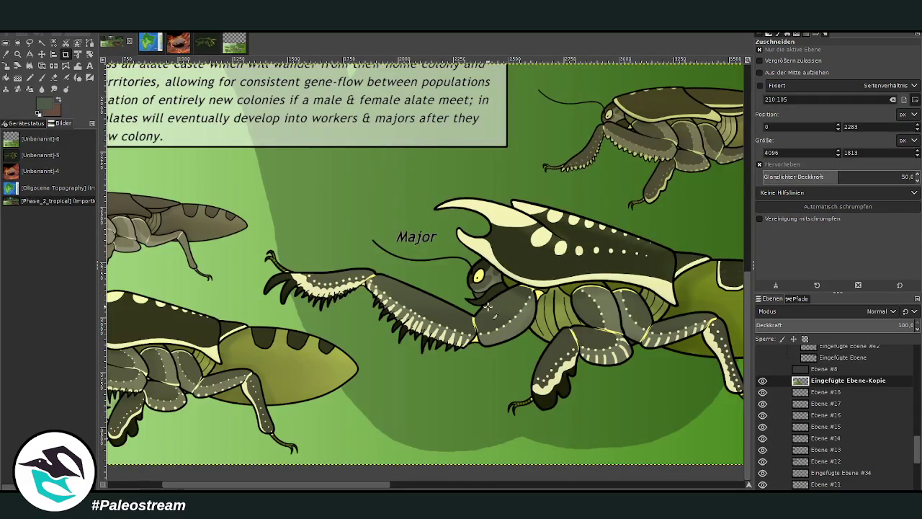
left_click(16, 70)
mouse_move(371, 224)
left_mouse_down()
mouse_move(274, 205)
mouse_move(697, 358)
mouse_move(449, 291)
left_mouse_up()
left_click_drag(417, 259, 610, 327)
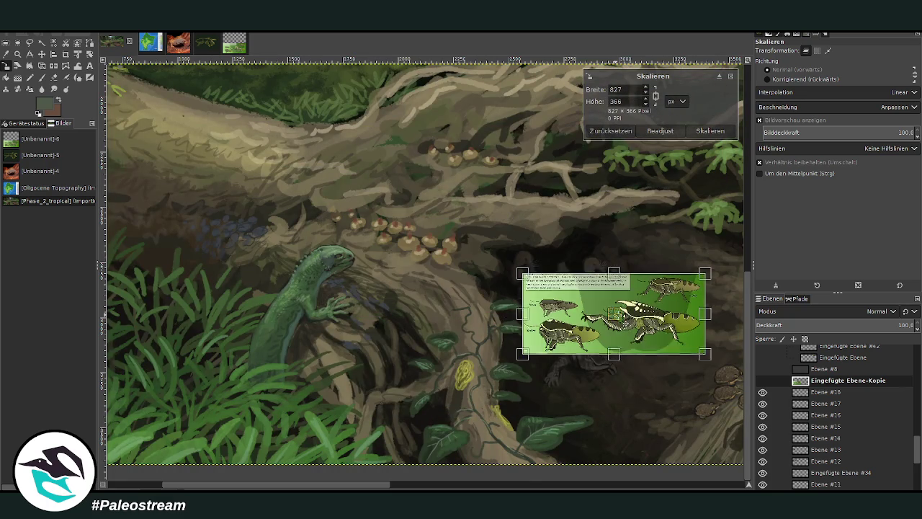
left_click(709, 130)
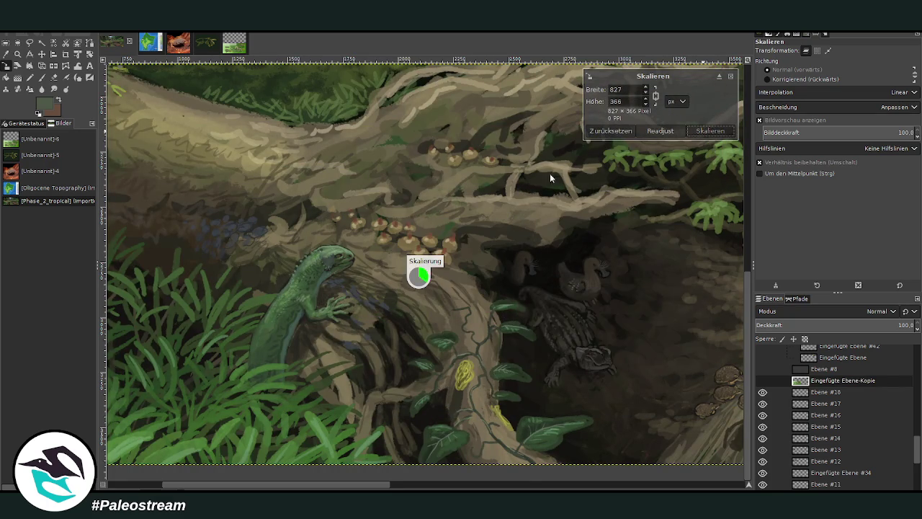
- Commit the scaling, select the Ebene layer and zoom in on the log
left_click_drag(381, 485, 407, 487)
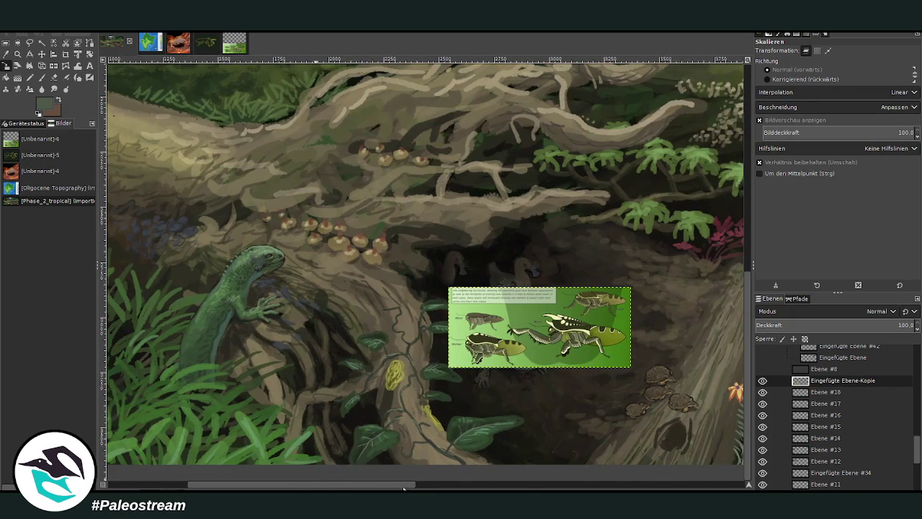
scroll(822, 461, "down", 4)
left_click(815, 472)
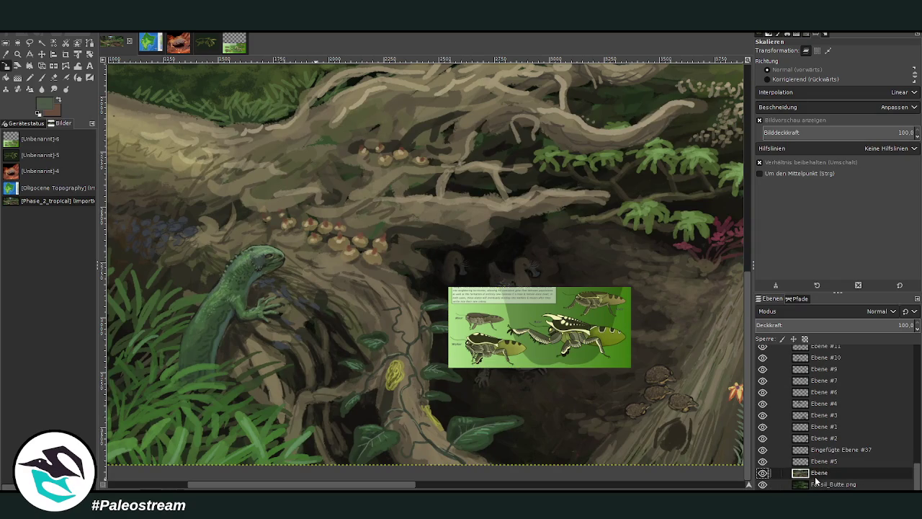
key("s")
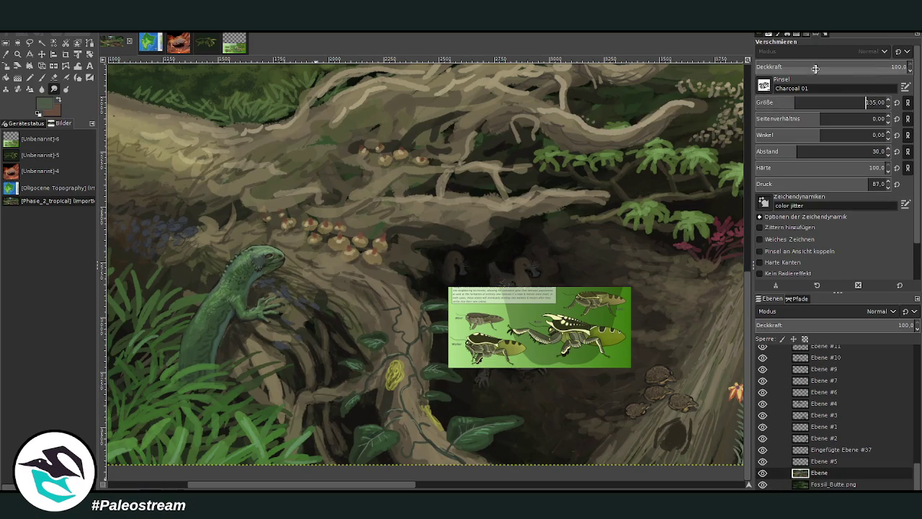
key("z")
left_click(417, 127)
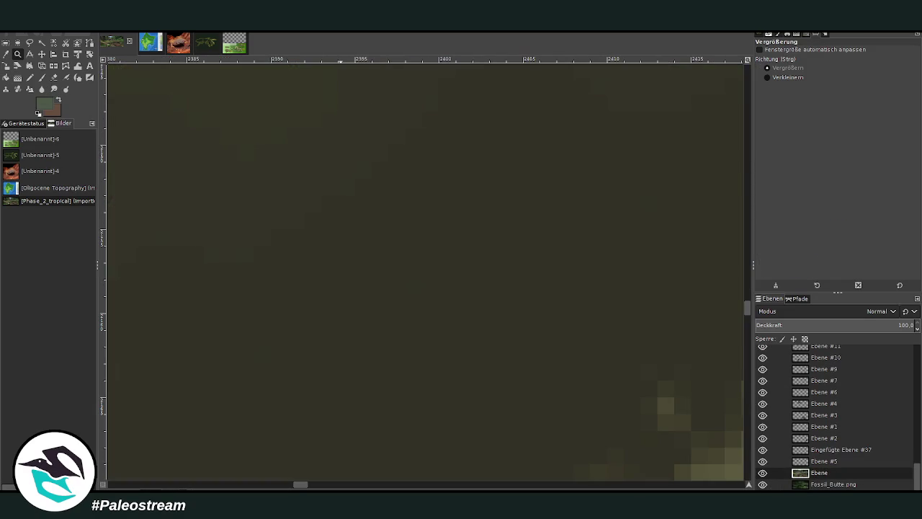
- Zoom in on the log and lizard and switch back to the Smudge tool at 82.3 opacity
key("minus")
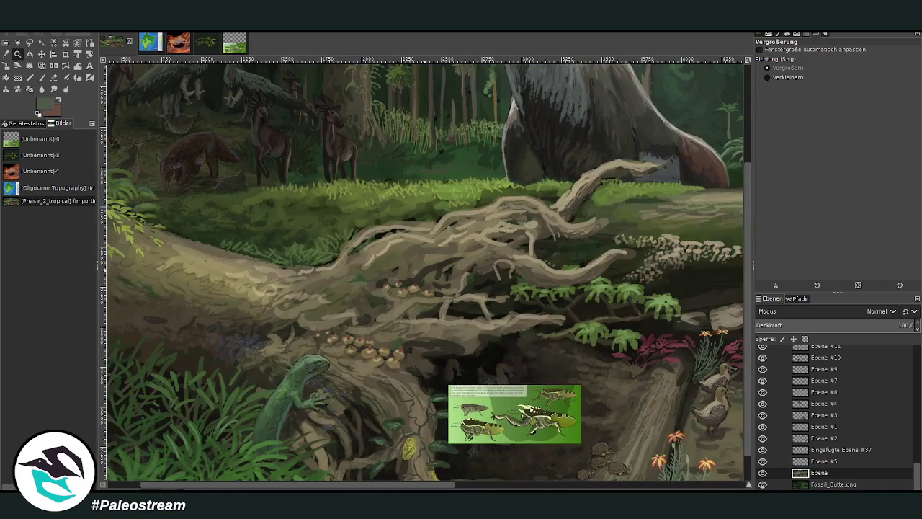
left_click(545, 471)
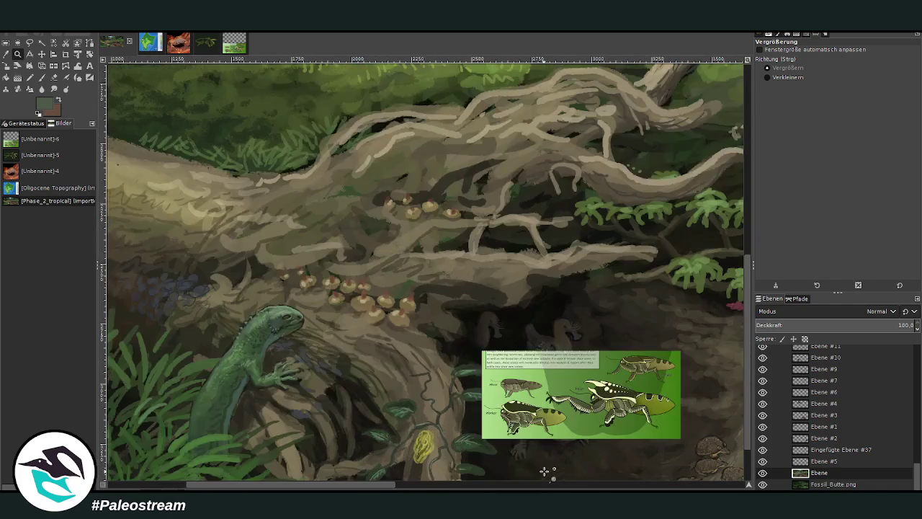
left_click(53, 89)
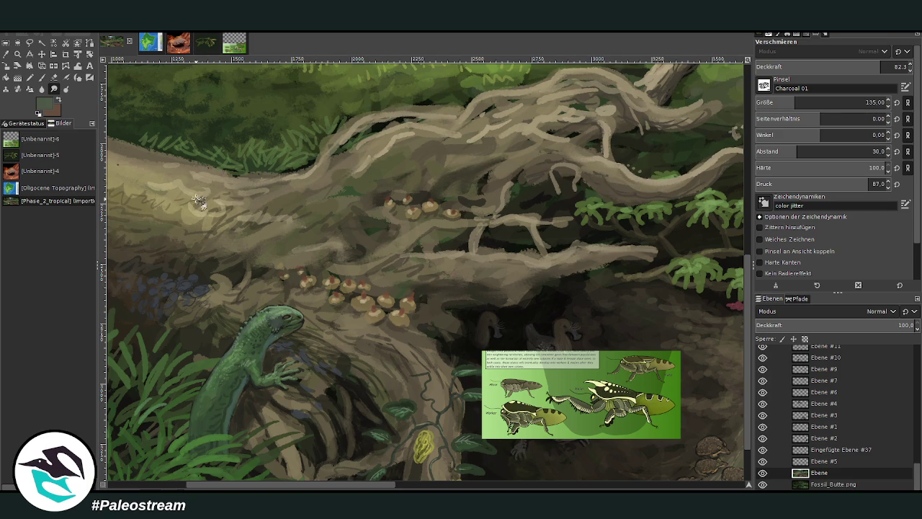
scroll(735, 425, "down", 2)
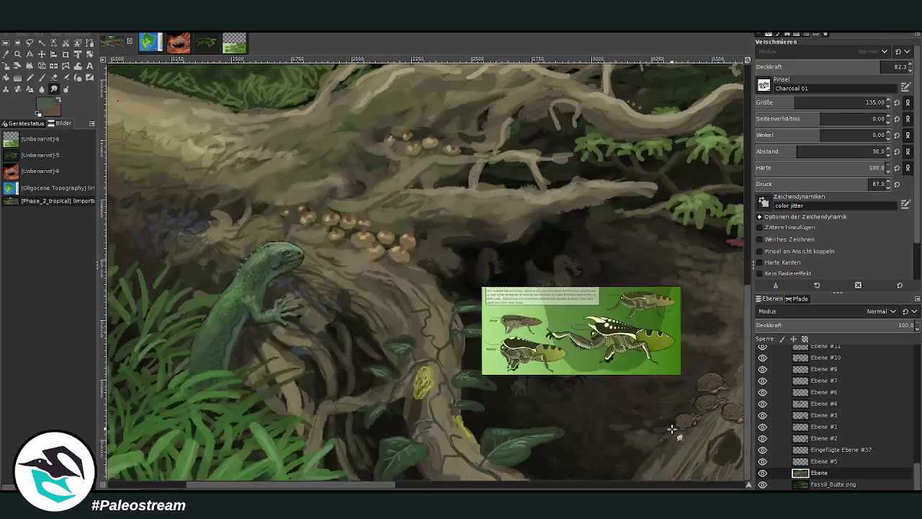
- Zoom into the vine-covered trunk and hollow
left_click(18, 54)
left_click_drag(260, 203, 652, 475)
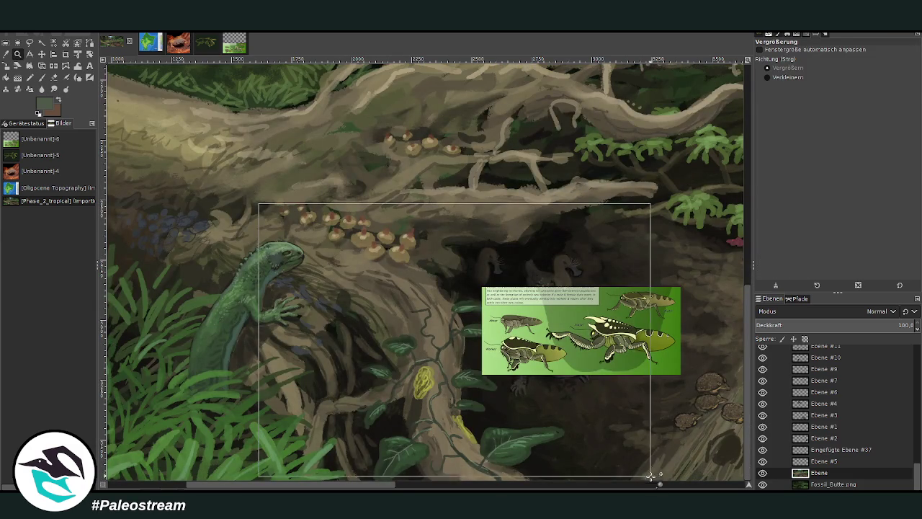
key("z")
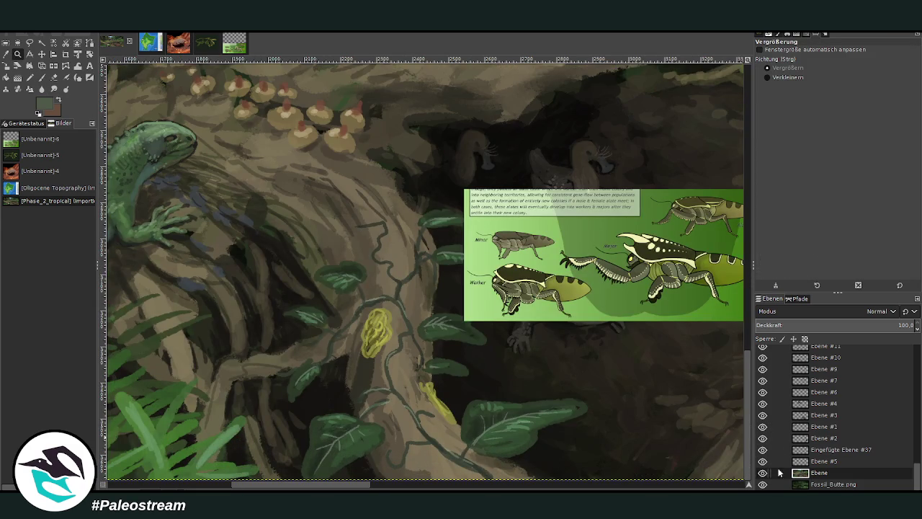
scroll(870, 405, "up", 4)
left_click_drag(917, 453, 916, 448)
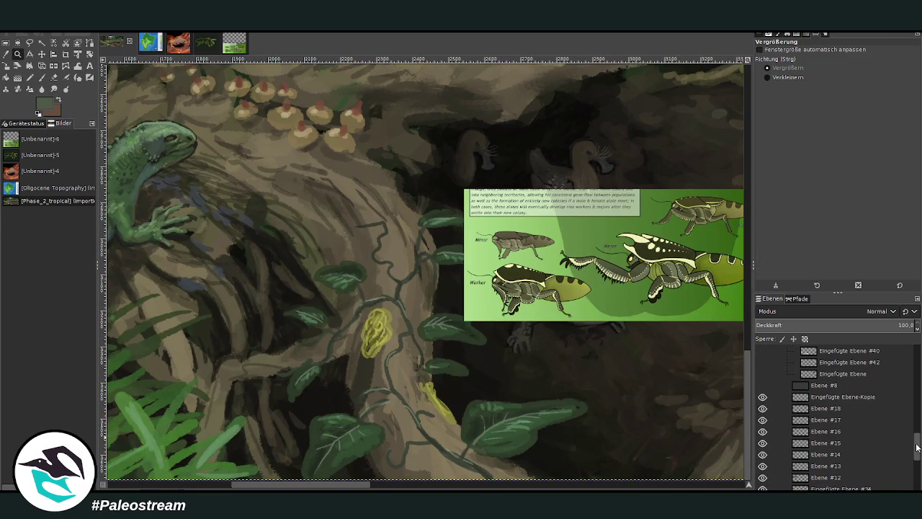
- Add new layer Ebene #19 above Ebene #18 and load a near-black paintbrush colour
left_click(816, 397)
left_click(828, 409)
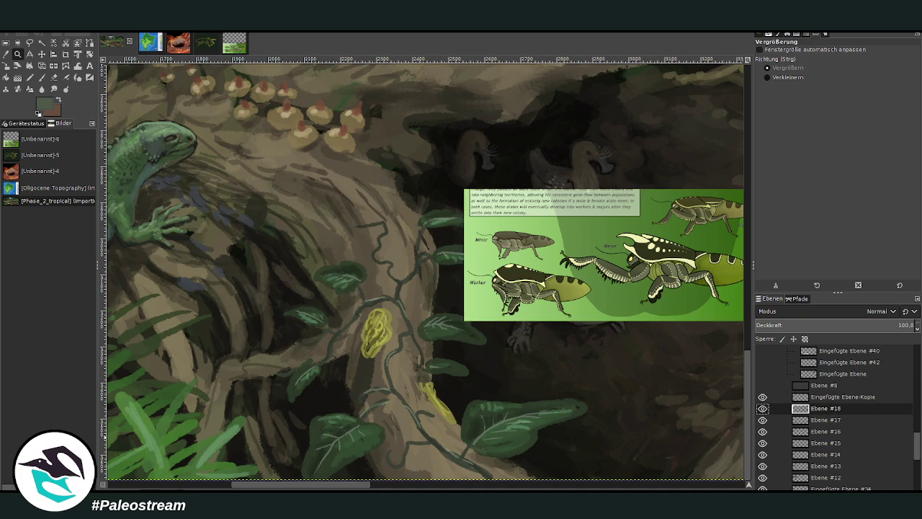
key("shift+ctrl+n")
left_click(41, 79)
left_click(715, 261, "ctrl")
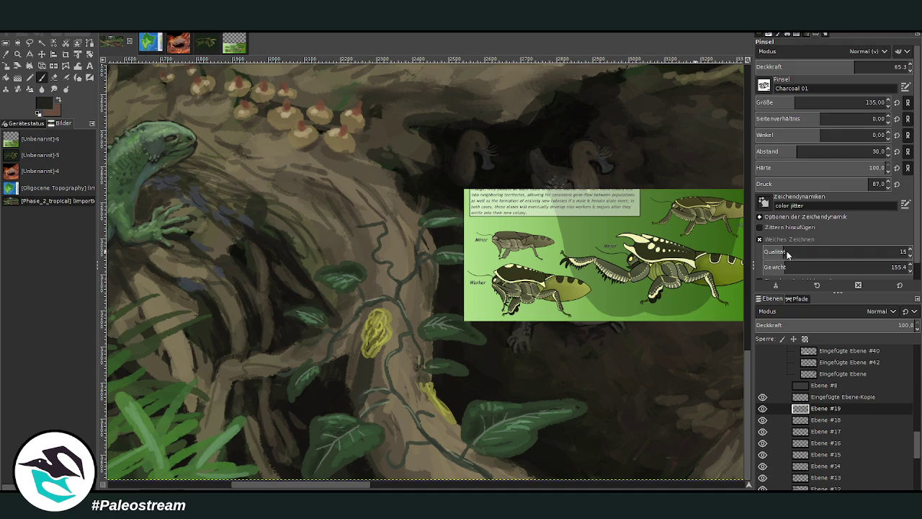
- Set the Chalk 03 brush to size 41 and opacity 79.8
scroll(763, 87, "up", 1)
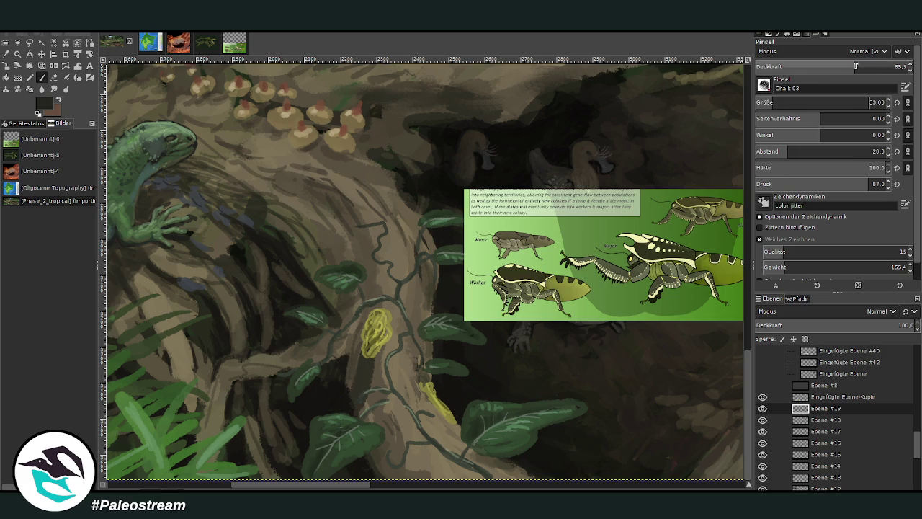
left_click_drag(864, 105, 875, 104)
left_click_drag(814, 66, 869, 69)
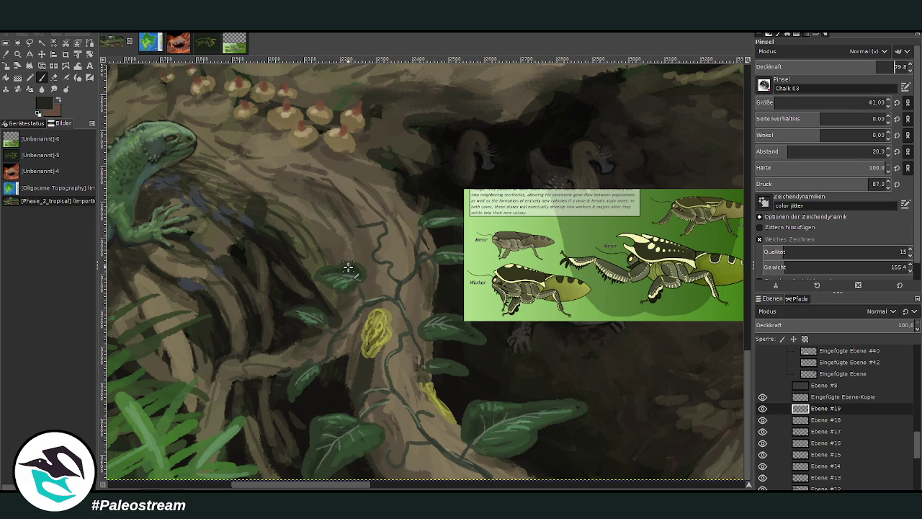
left_click_drag(298, 479, 305, 477)
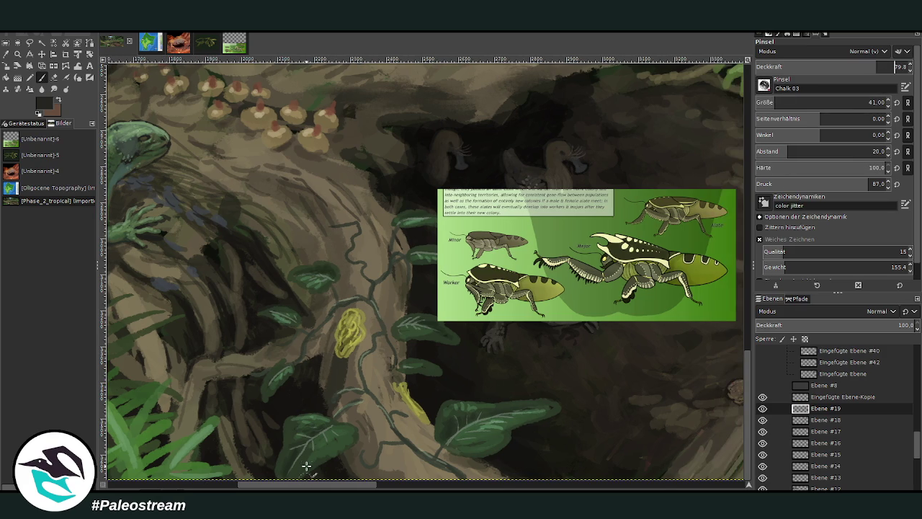
- Paint dark curled vine loops up the trunk from base to upper trunk
left_click_drag(368, 243, 380, 247)
mouse_move(312, 201)
left_mouse_down()
mouse_move(319, 198)
mouse_move(339, 222)
mouse_move(323, 212)
mouse_move(326, 194)
left_mouse_up()
left_click_drag(380, 293, 382, 310)
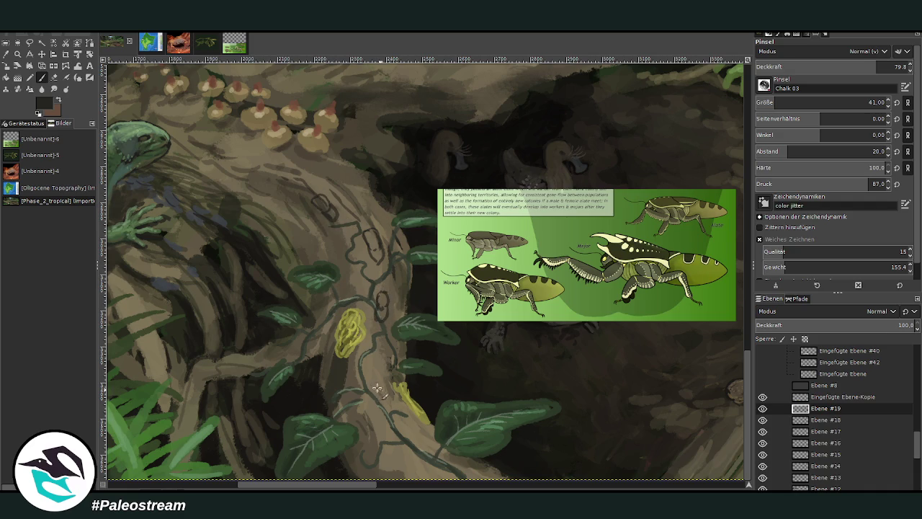
mouse_move(375, 379)
left_mouse_down()
mouse_move(392, 400)
mouse_move(375, 392)
mouse_move(386, 404)
mouse_move(388, 432)
mouse_move(375, 392)
mouse_move(380, 404)
left_mouse_up()
mouse_move(401, 445)
left_mouse_down()
mouse_move(430, 463)
mouse_move(400, 466)
mouse_move(440, 470)
mouse_move(405, 461)
left_mouse_up()
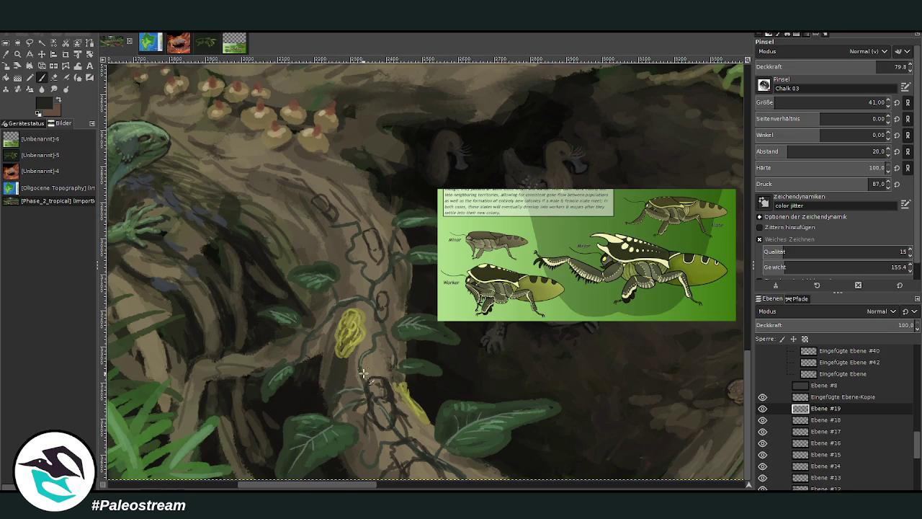
left_click_drag(374, 375, 379, 389)
left_click_drag(374, 317, 382, 311)
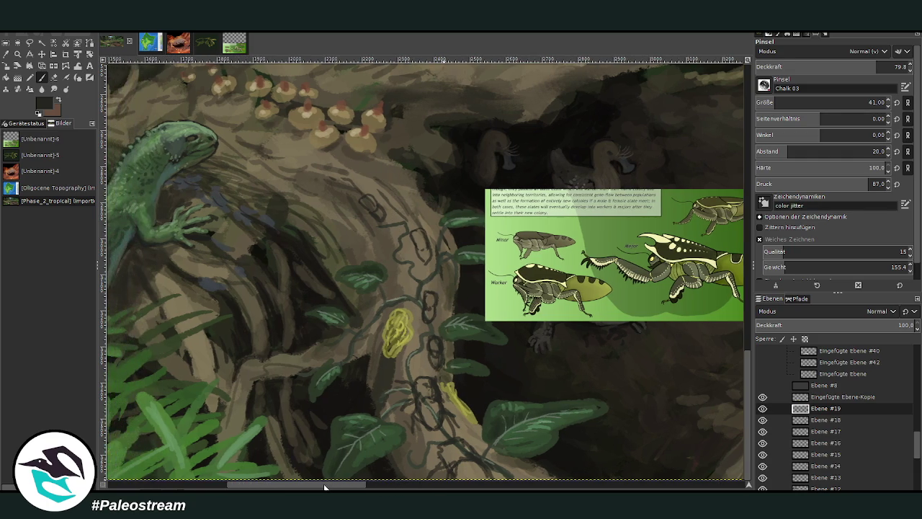
- Sketch a small insect outline beside the eggs and sample an olive green
left_click_drag(333, 487, 319, 488)
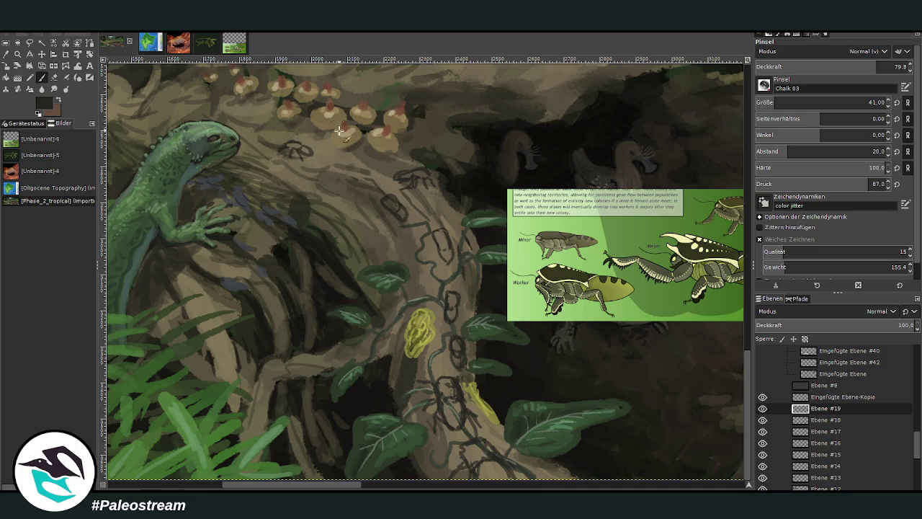
mouse_move(327, 132)
left_mouse_down()
mouse_move(322, 140)
mouse_move(350, 159)
left_mouse_up()
left_click(614, 287, "ctrl")
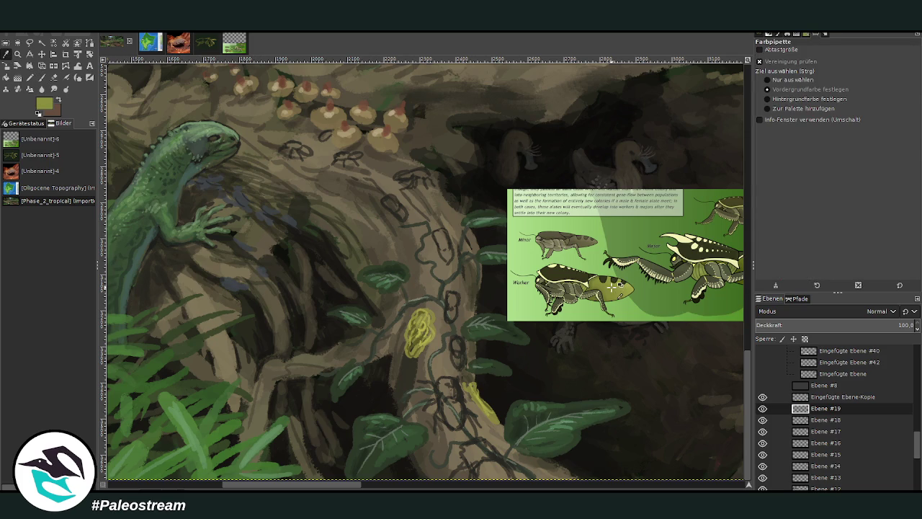
- At brush size 56 and opacity 62.5, dab green insect bodies along the vine and near the eggs
left_click(828, 102)
left_click(852, 66)
key("Return")
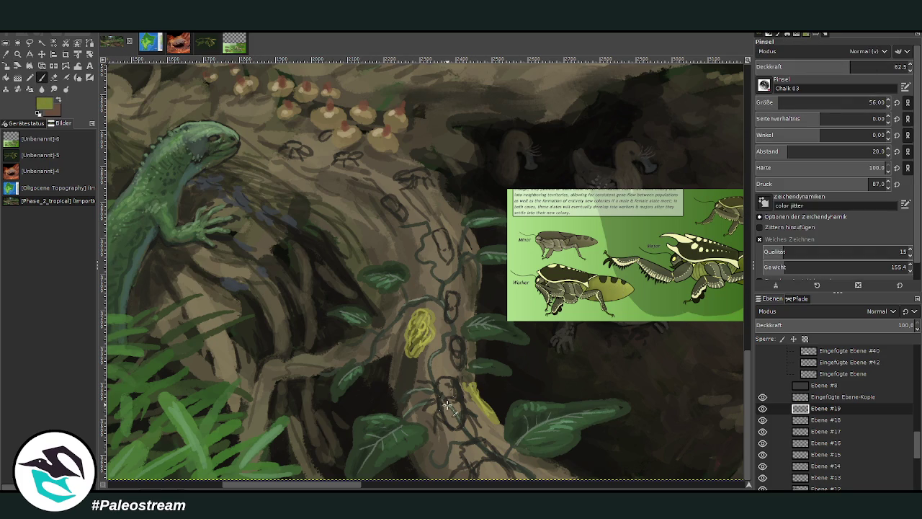
left_click_drag(449, 418, 454, 409)
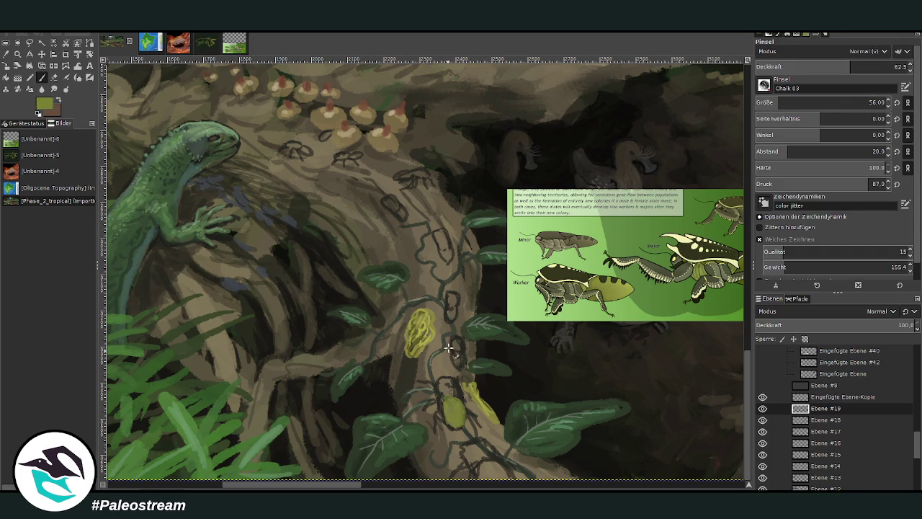
left_click_drag(455, 359, 462, 364)
left_click_drag(490, 467, 509, 478)
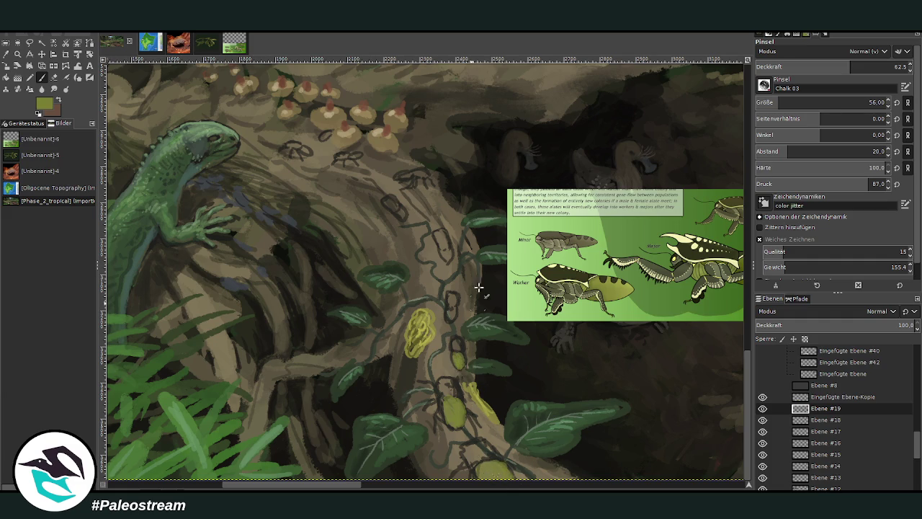
left_click_drag(448, 320, 452, 311)
left_click_drag(445, 252, 449, 257)
left_click_drag(400, 182, 395, 178)
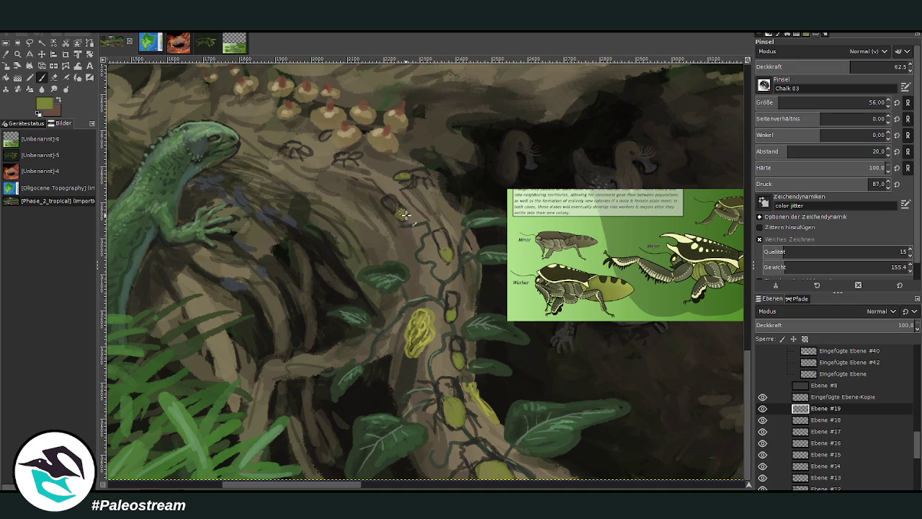
left_click(351, 158)
left_click(302, 148)
- Enable Weiches Zeichnen and outline each insect with dark strokes and legs
left_click(759, 238)
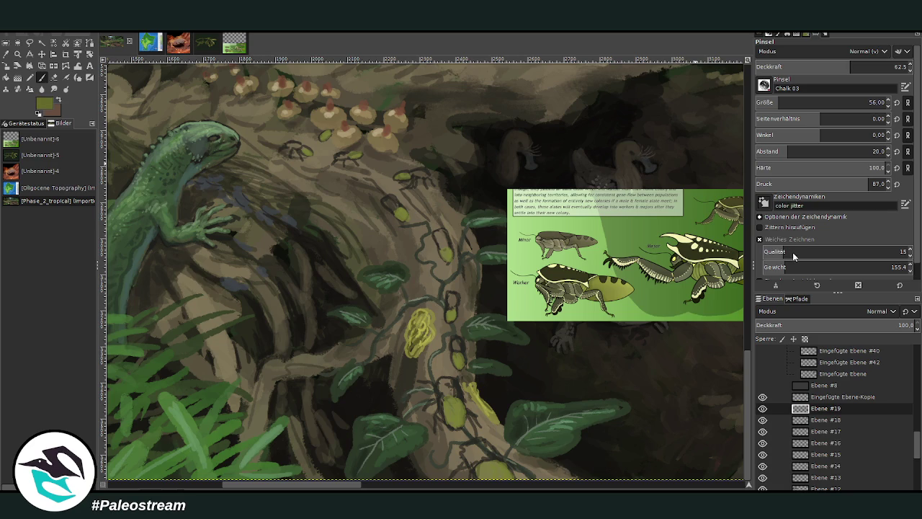
left_click_drag(484, 423, 495, 441)
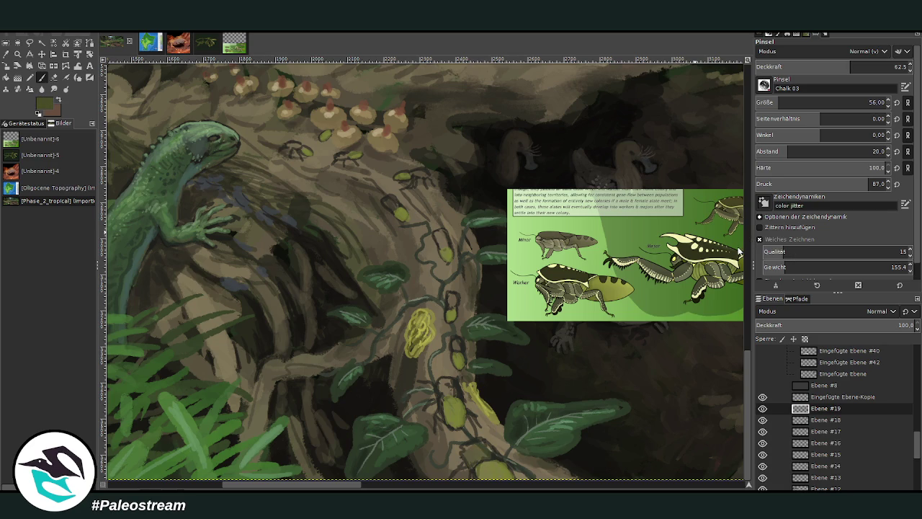
left_click_drag(851, 66, 871, 66)
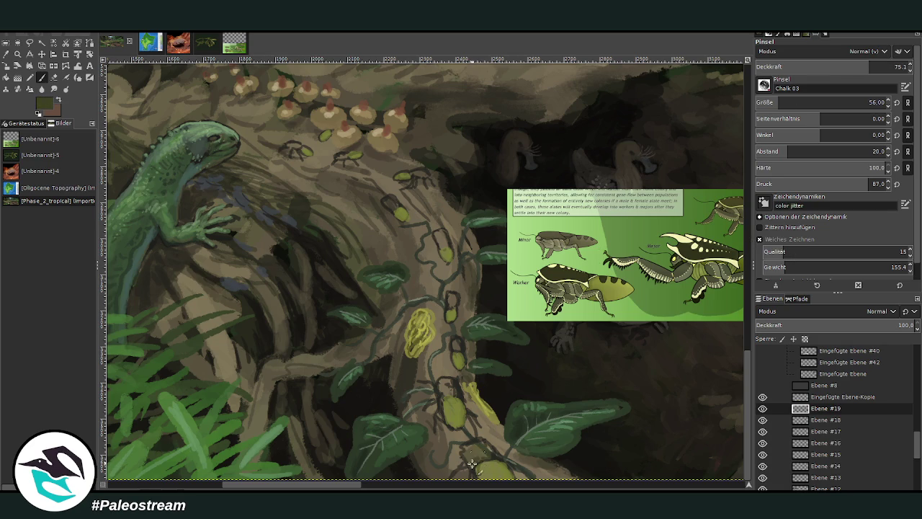
mouse_move(465, 449)
left_mouse_down()
mouse_move(493, 452)
mouse_move(484, 443)
mouse_move(464, 450)
mouse_move(475, 464)
left_mouse_up()
mouse_move(445, 381)
left_mouse_down()
mouse_move(454, 396)
mouse_move(446, 404)
mouse_move(465, 404)
mouse_move(443, 383)
mouse_move(445, 391)
left_mouse_up()
left_click_drag(456, 338, 467, 357)
mouse_move(439, 238)
left_mouse_down()
mouse_move(449, 252)
mouse_move(446, 241)
left_mouse_up()
left_click_drag(390, 200, 397, 210)
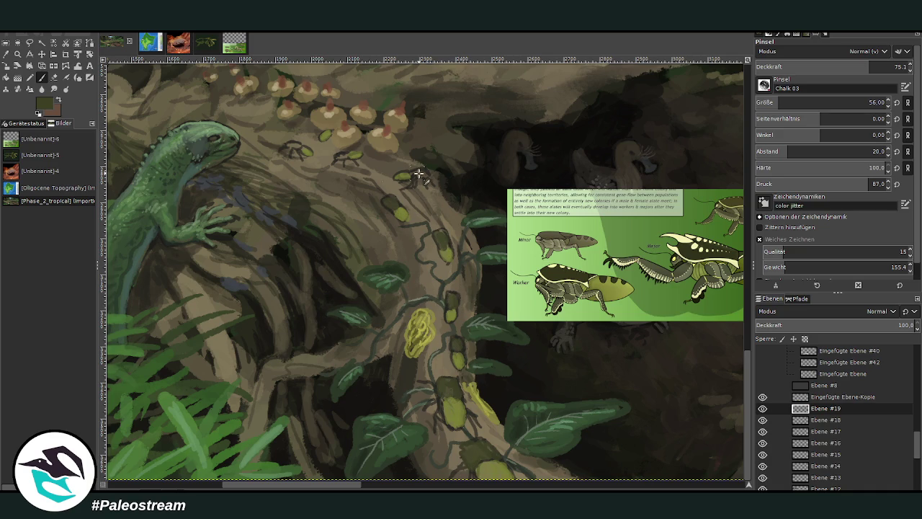
left_click_drag(419, 176, 412, 185)
left_click_drag(294, 145, 298, 151)
- With a cream colour at brush size 16, paint highlights on each beetle along the vine
left_click(729, 242, "ctrl")
left_click(771, 103)
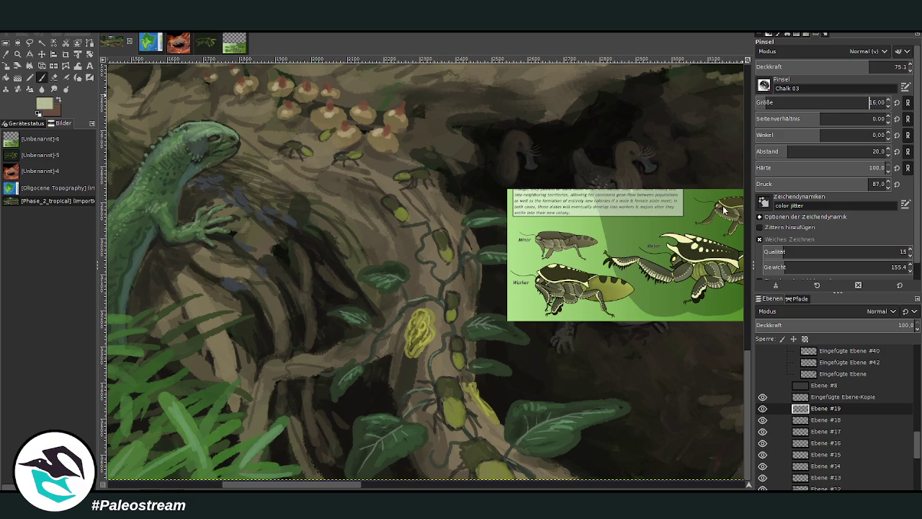
left_click(890, 65)
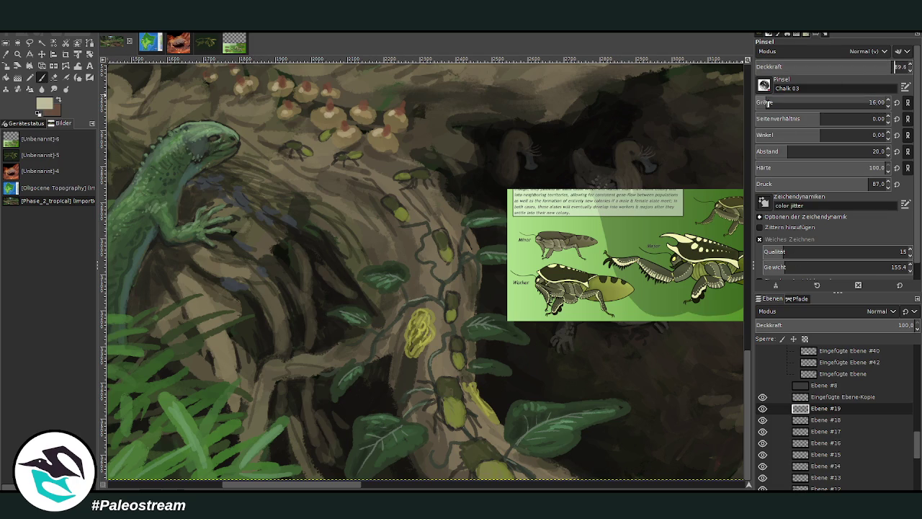
left_click_drag(496, 456, 508, 463)
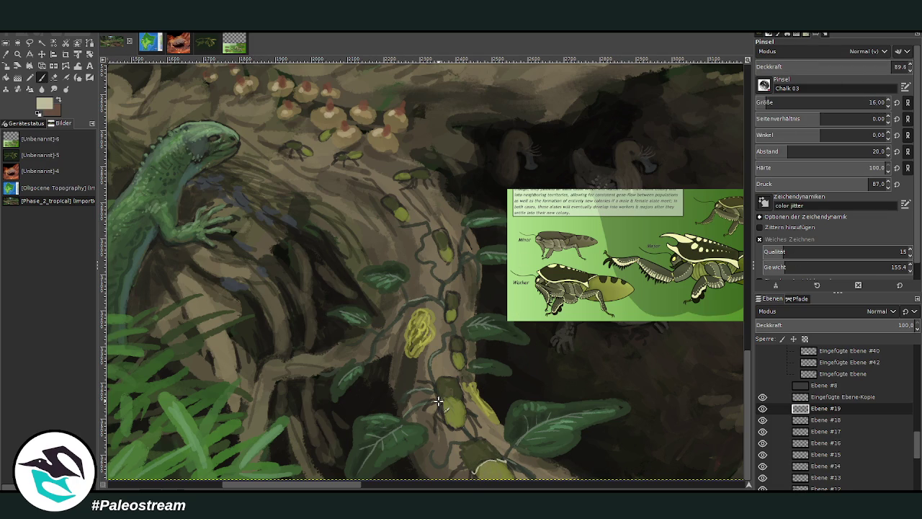
left_click_drag(446, 397, 454, 399)
left_click_drag(448, 350, 465, 355)
left_click_drag(447, 308, 461, 314)
left_click_drag(439, 246, 454, 244)
left_click_drag(417, 181, 407, 173)
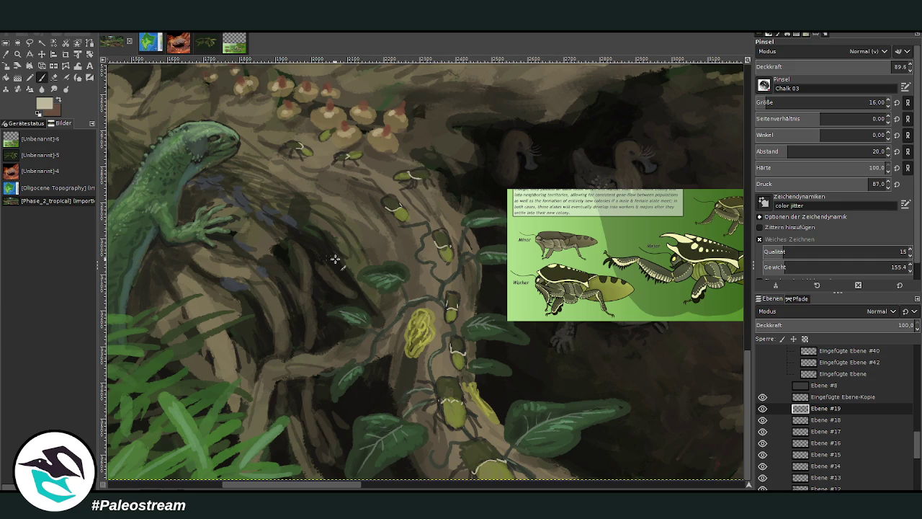
left_click_drag(441, 396, 464, 395)
left_click_drag(263, 488, 275, 488)
- Sample a dark brown and paint stripes across the lower beetle
left_click(774, 97)
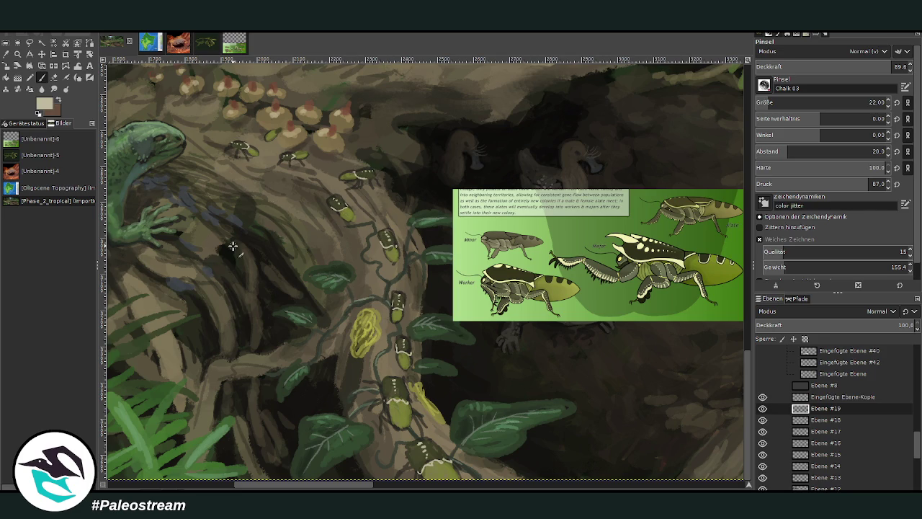
key("o")
left_click(384, 411)
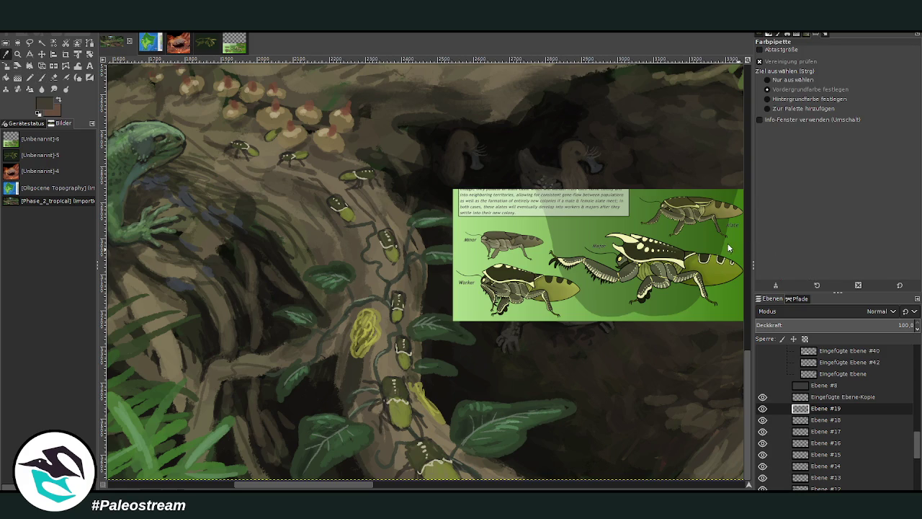
key("p")
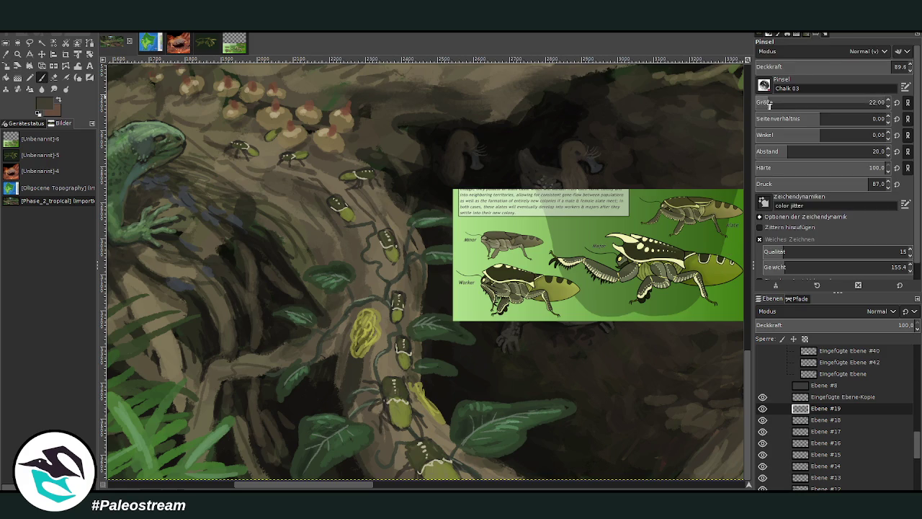
left_click_drag(826, 68, 880, 49)
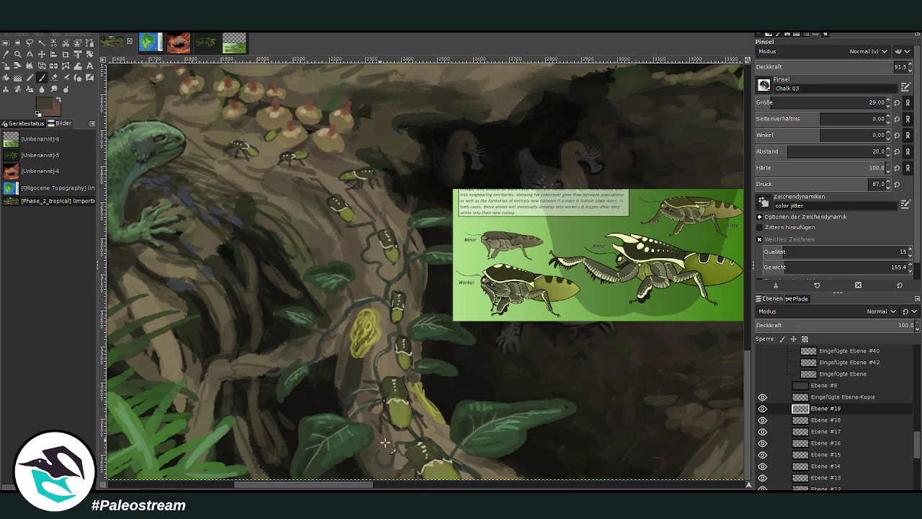
left_click(723, 257, "ctrl")
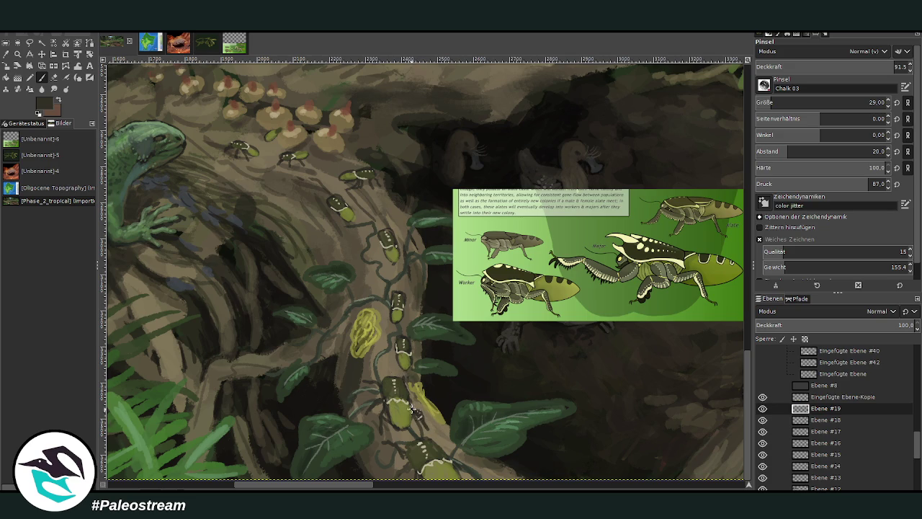
left_click(834, 67)
mouse_move(384, 403)
left_mouse_down()
mouse_move(410, 406)
mouse_move(405, 427)
left_mouse_up()
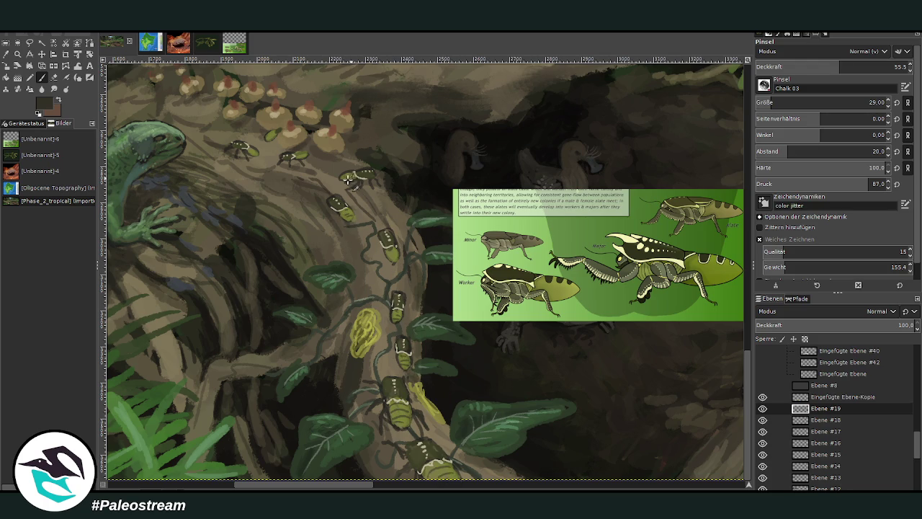
- Shade the lower beetle's abdomen darker, then fine-tune brush size and opacity
left_click(773, 102)
left_click_drag(400, 416, 387, 421)
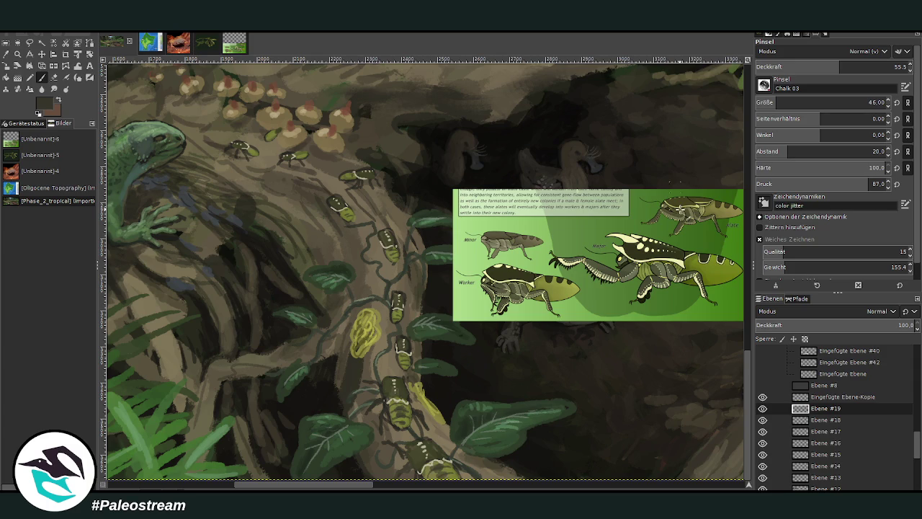
left_click(764, 102)
left_click(865, 67)
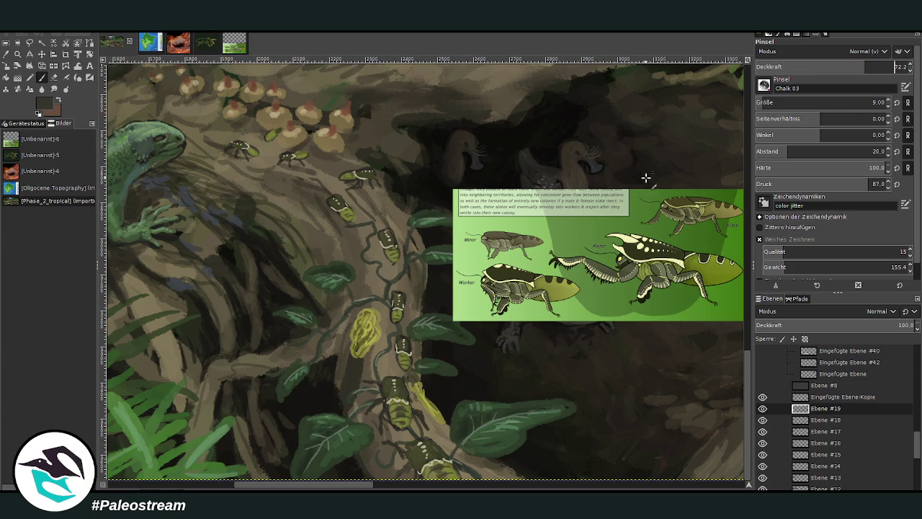
left_click(771, 101)
left_click(880, 67)
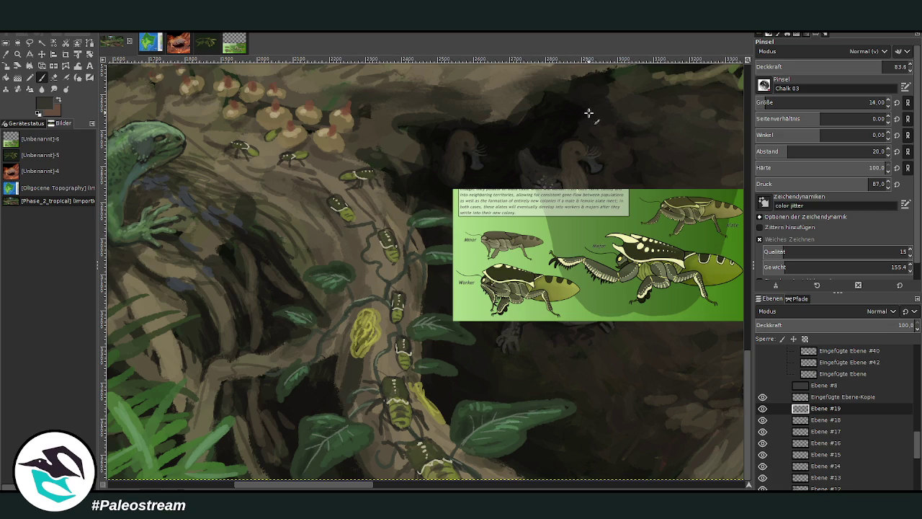
left_click_drag(338, 484, 324, 488)
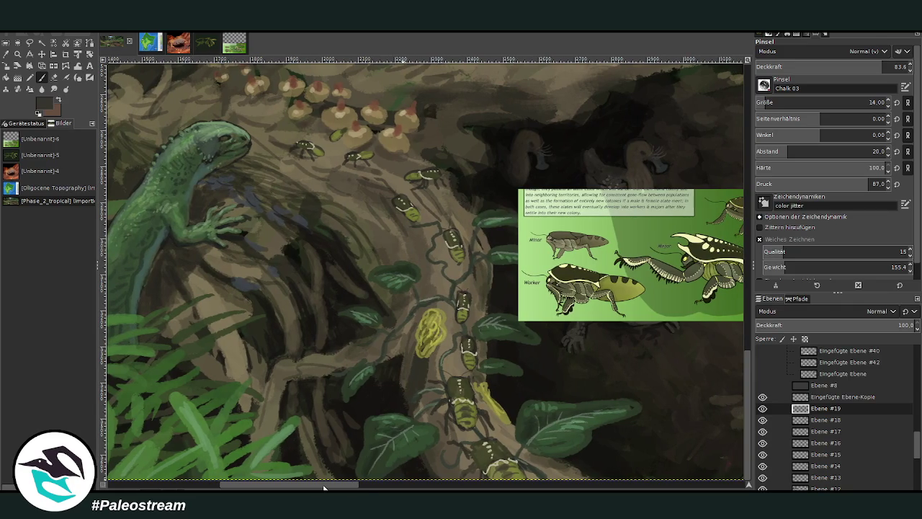
- With a darker colour and larger brush, sketch spiky legs for a new insect left of the vine beetles
left_click(719, 261, "ctrl")
left_click_drag(334, 488, 344, 487)
key("bracketright")
key("bracketright")
key("bracketright")
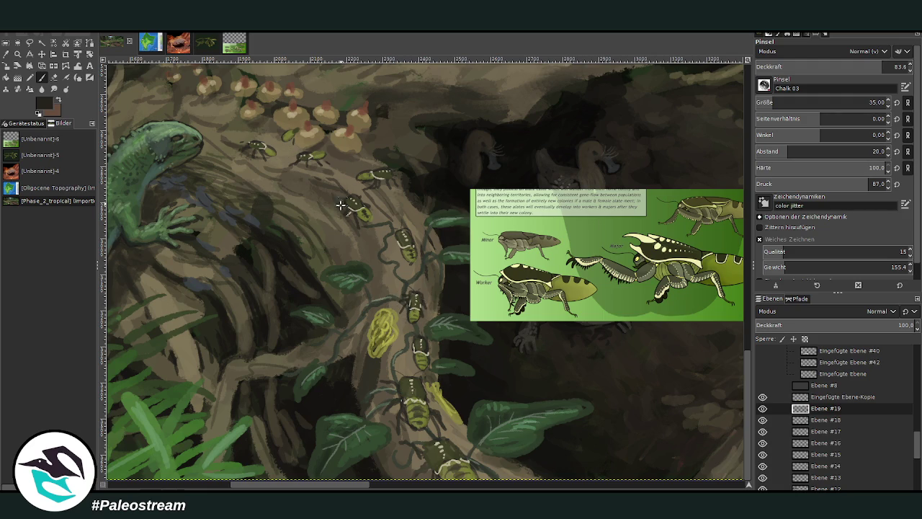
scroll(303, 487, "right", 1)
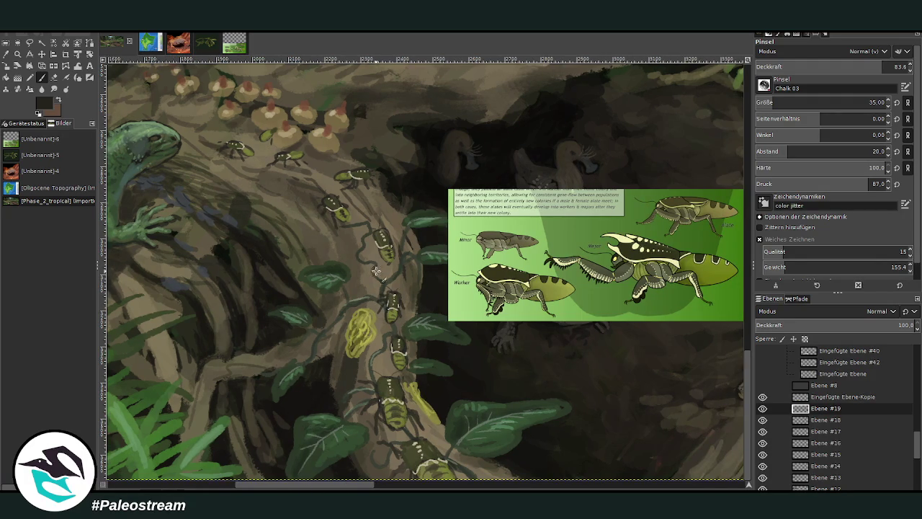
scroll(317, 488, "right", 1)
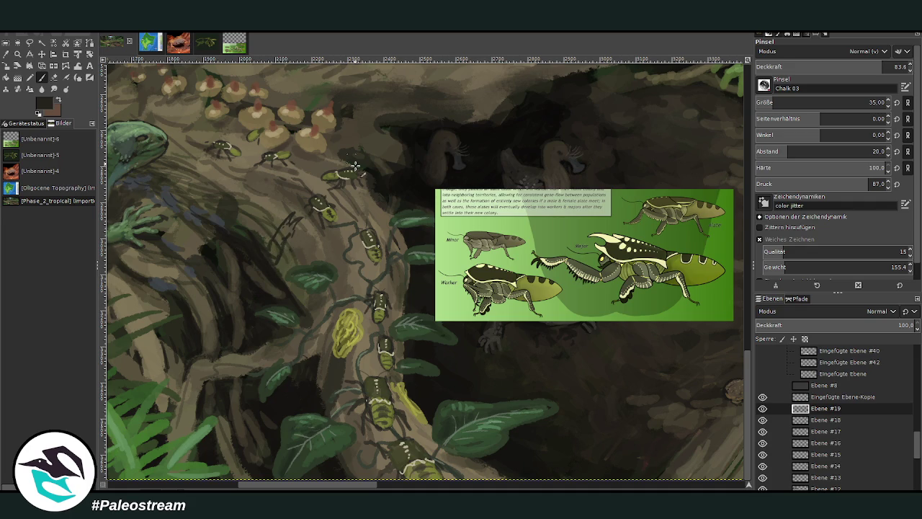
scroll(340, 487, "right", 2)
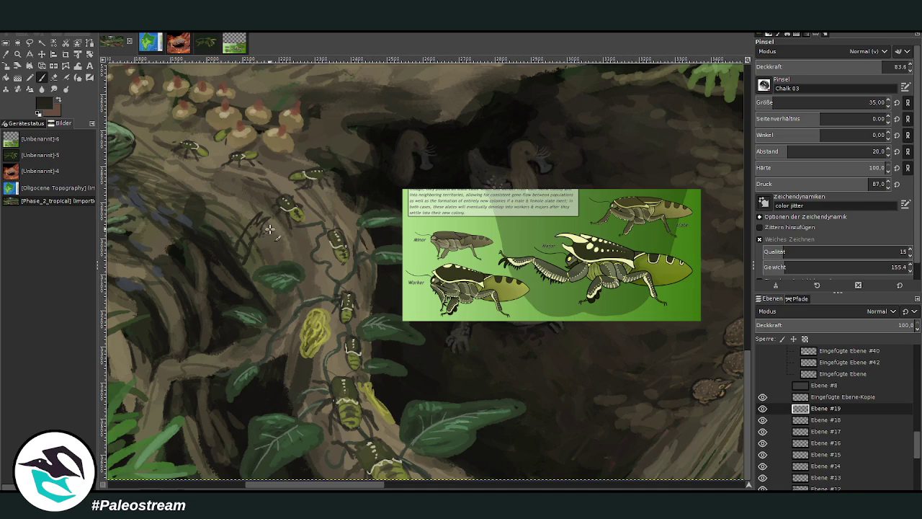
left_click_drag(261, 201, 245, 229)
left_click_drag(380, 487, 374, 487)
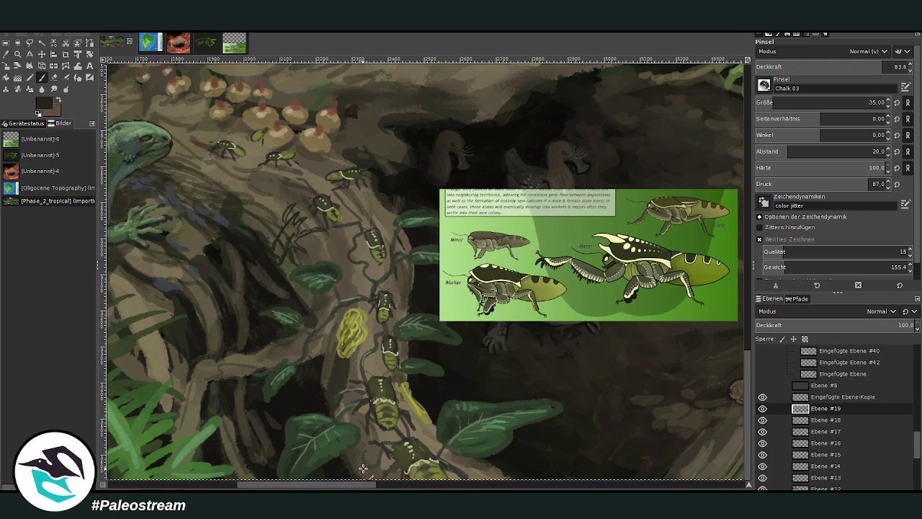
left_click(29, 66)
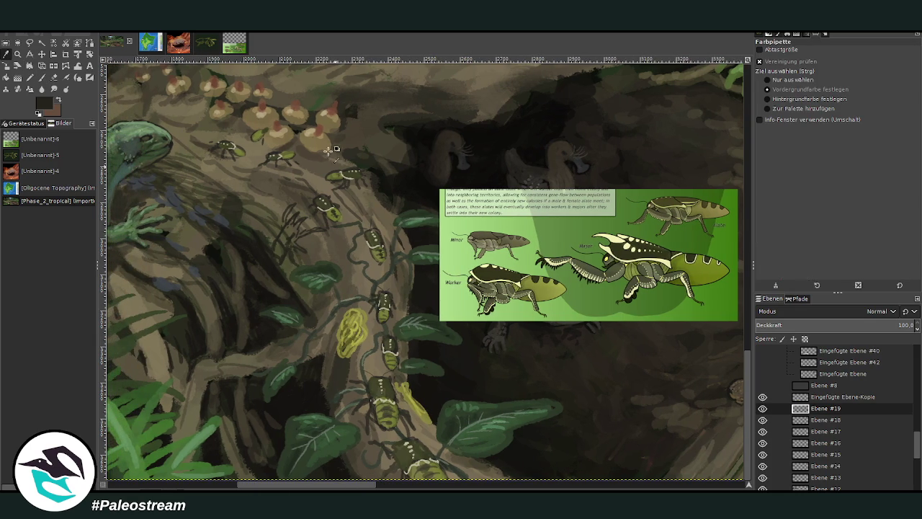
- Sample olive green from the painting and paint the first light-olive stroke on the insect
left_click(41, 78)
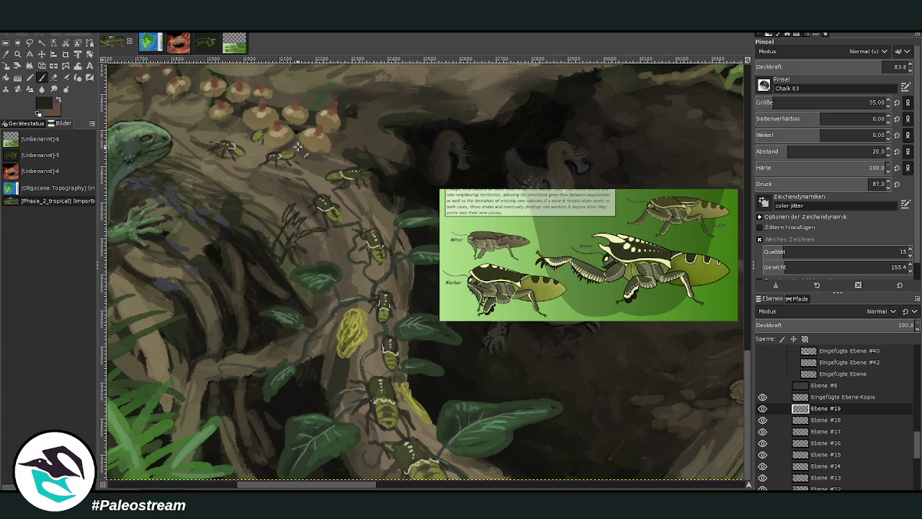
key("o")
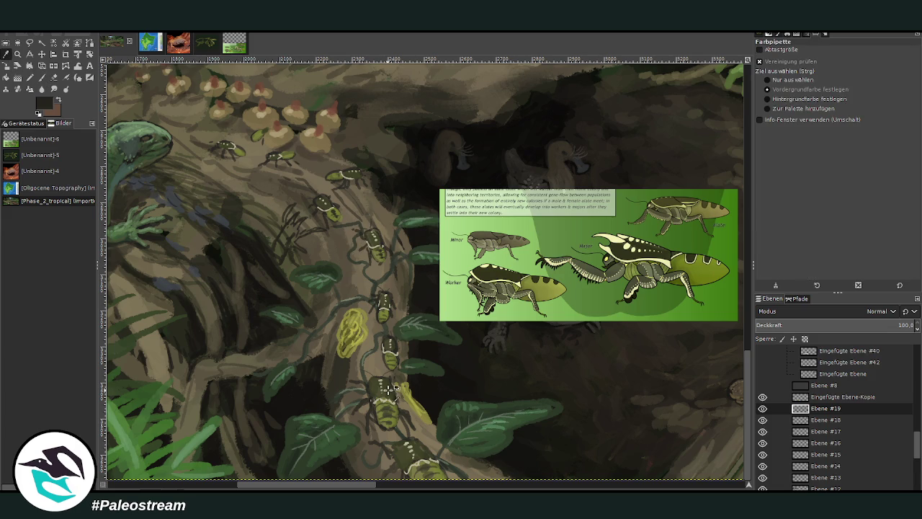
left_click(42, 79)
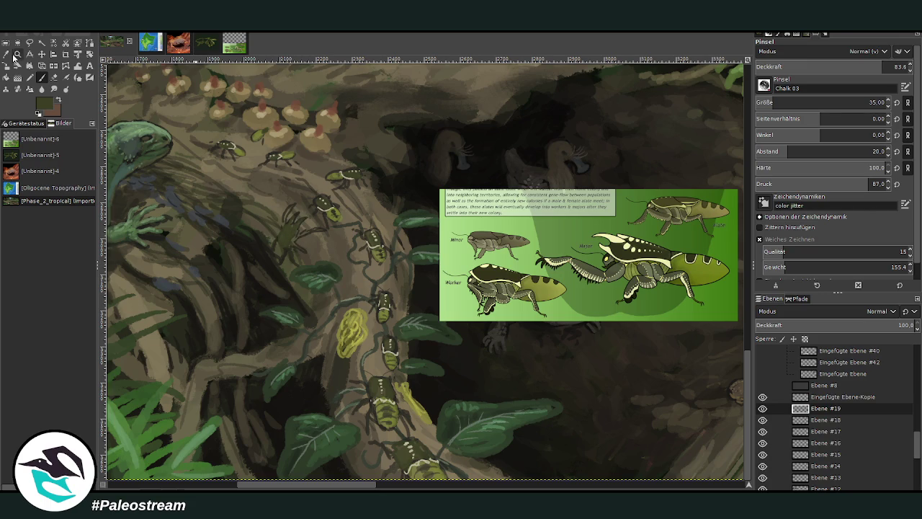
left_click(6, 55)
left_click(338, 176)
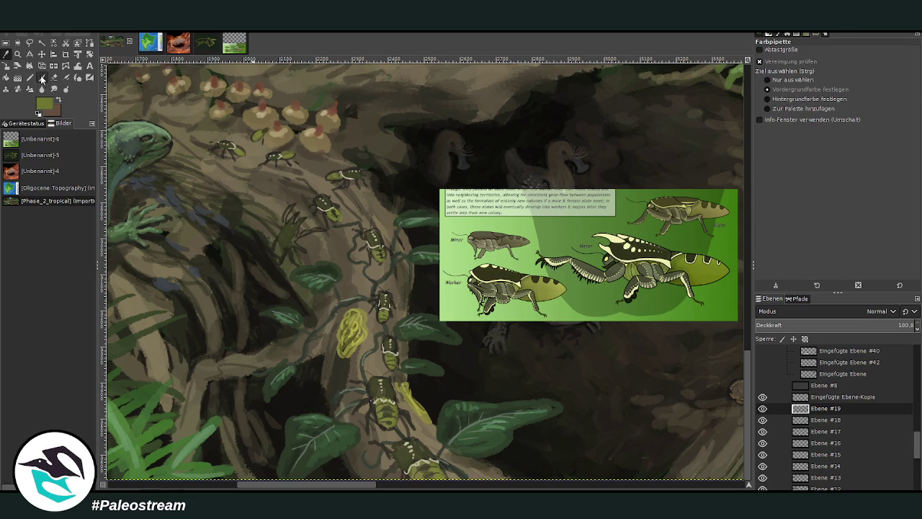
left_click(41, 77)
mouse_move(277, 243)
left_mouse_down()
mouse_move(278, 260)
mouse_move(283, 255)
left_mouse_up()
- Turn on Smooth stroke, lower opacity to 55.8, and add a light-green insect stroke
left_click(760, 238)
left_click(840, 67)
left_click_drag(280, 259, 274, 256)
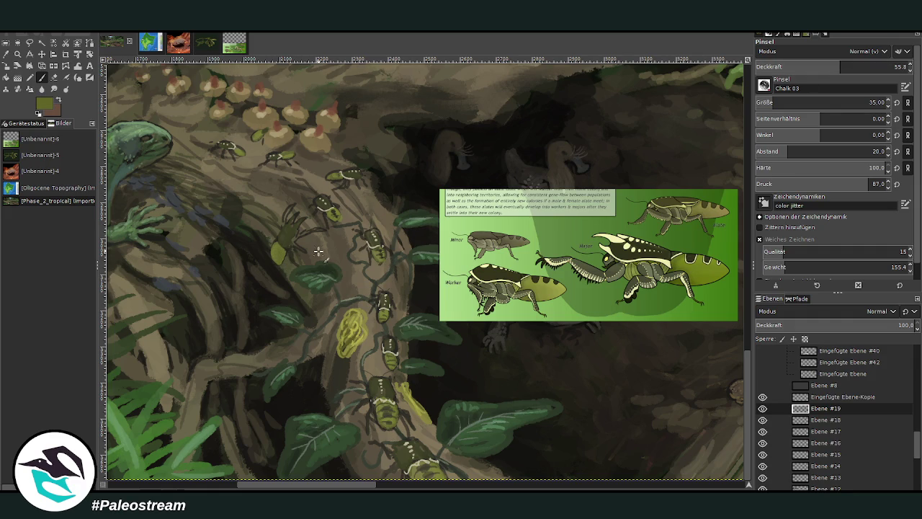
- At opacity 69.1 and size 27, enlarge the yellow-green body, then sample pale green at size 12
left_click(41, 78)
left_click(860, 66)
left_click(869, 102)
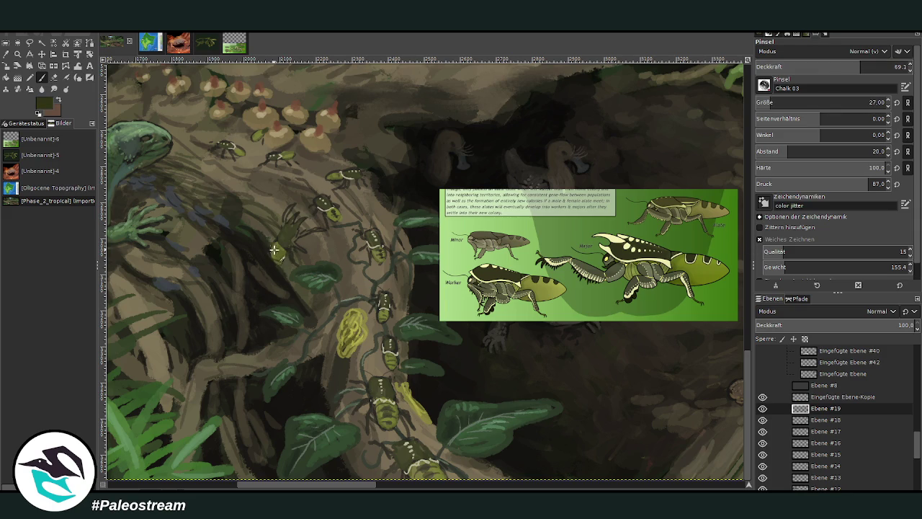
mouse_move(271, 249)
left_mouse_down()
mouse_move(288, 256)
mouse_move(278, 228)
mouse_move(277, 261)
left_mouse_up()
left_click(729, 219, "ctrl")
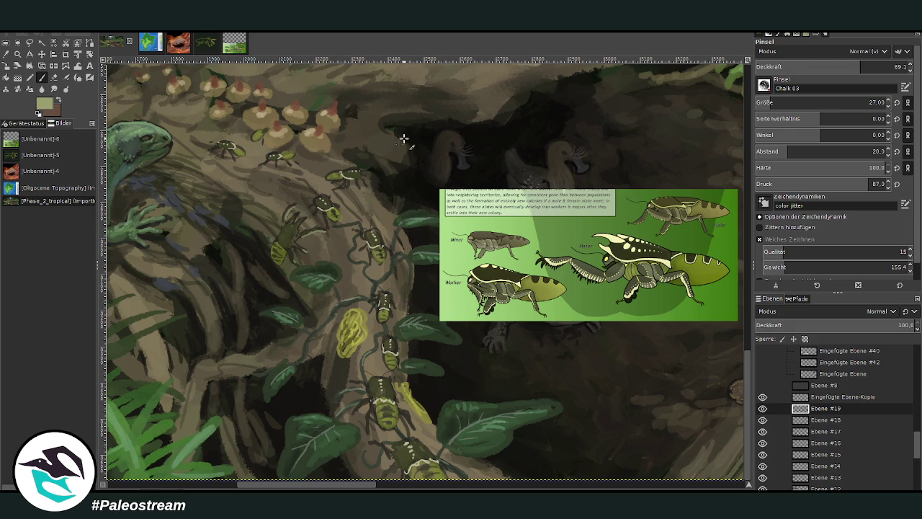
left_click(775, 103)
type("12")
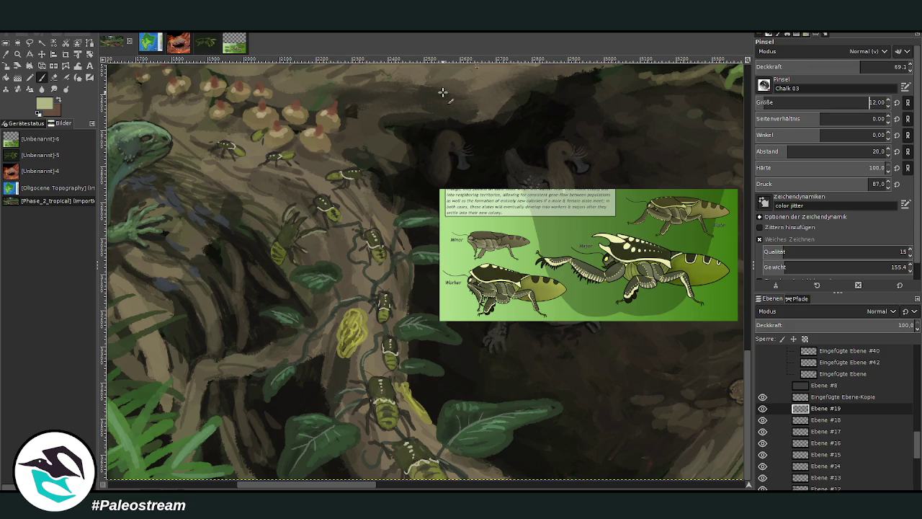
- Add a near-black stroke, then paint pale grey-green legs and antennae at opacity 77
left_click(723, 258, "ctrl")
left_click_drag(284, 202, 295, 207)
left_click(718, 213, "ctrl")
left_click(872, 64)
scroll(829, 103, "up", 1)
left_click_drag(299, 213, 292, 235)
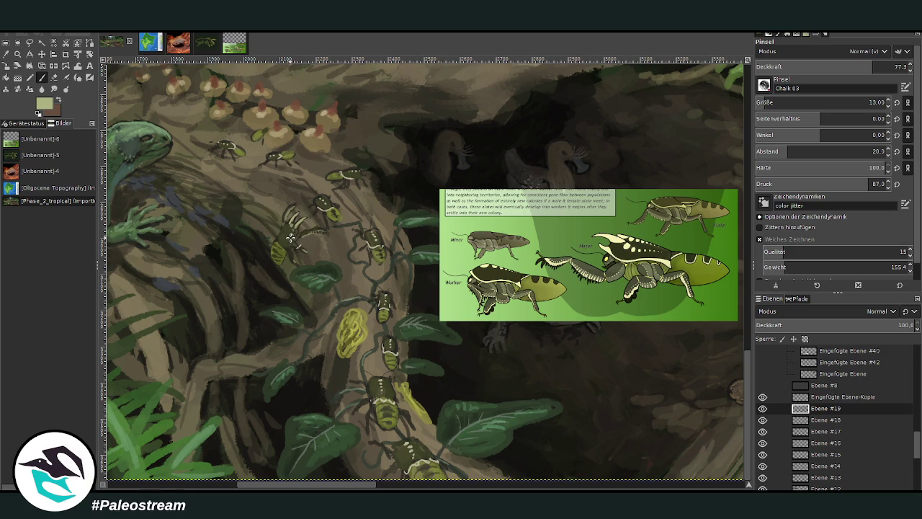
- Enlarge the brush to size 23 and pick a dark colour from the painting
key("bracketright")
key("bracketright")
key("bracketright")
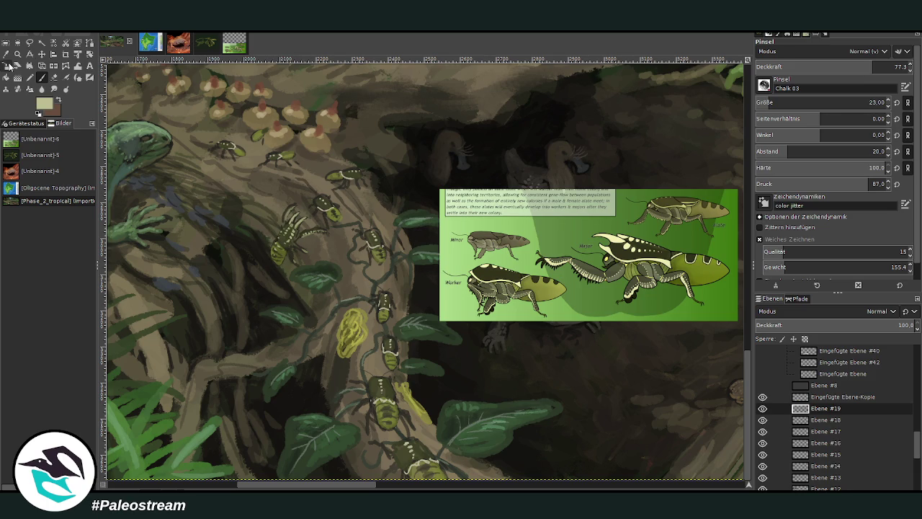
left_click(6, 54)
left_click(444, 103)
key("p")
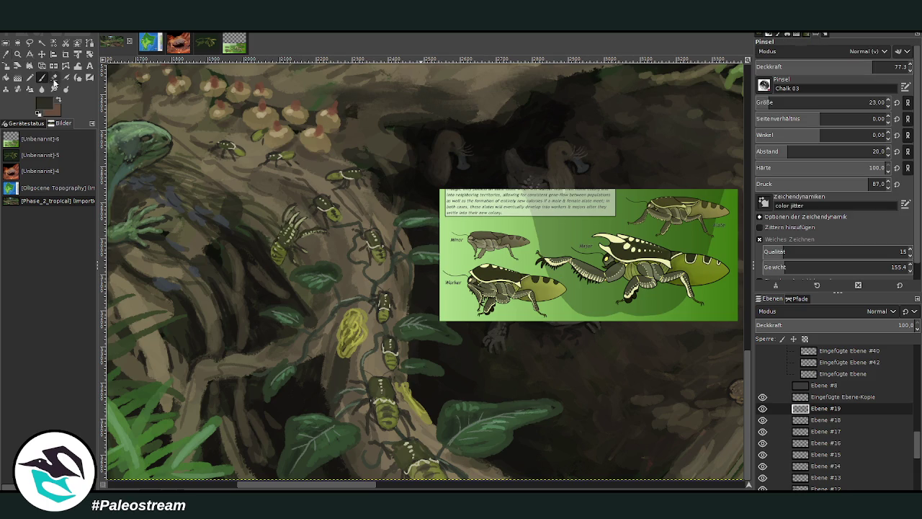
- Toggle Ebene #19's visibility to check its contents, then select Ebene #18
mouse_move(919, 445)
left_mouse_down()
mouse_move(918, 479)
mouse_move(918, 430)
left_mouse_up()
left_click(819, 473)
scroll(918, 430, "down", 1)
left_click(814, 418)
left_click(763, 417)
left_click(763, 417)
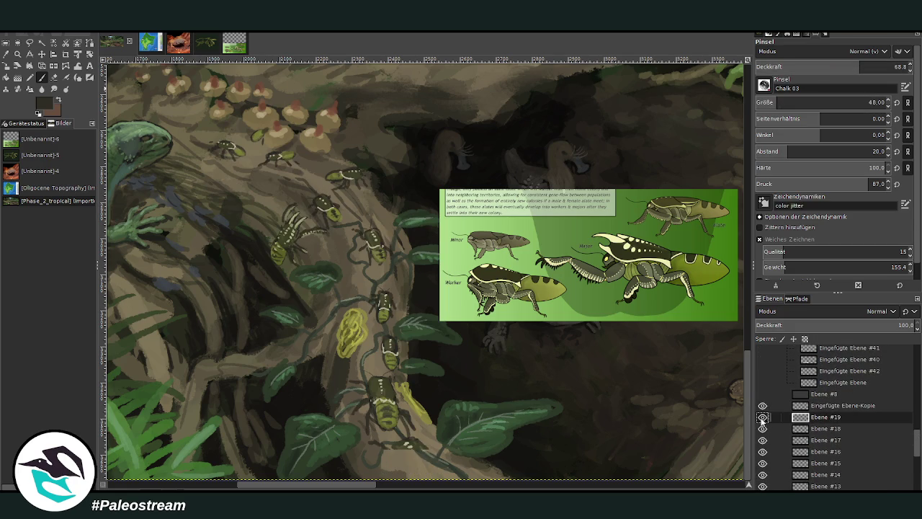
left_click(823, 431)
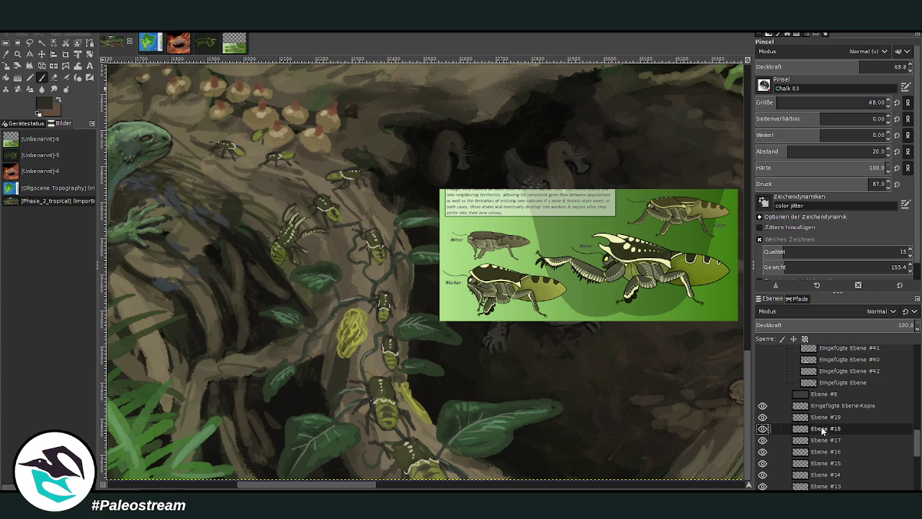
- Set opacity 82.6 and size 22 on Ebene #19, and pick an olive-green colour
left_click(835, 102)
left_click(835, 67)
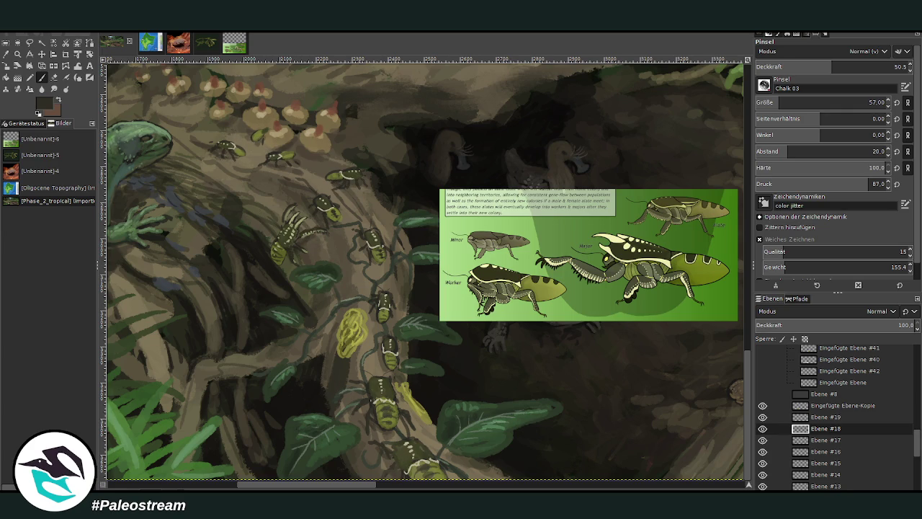
left_click_drag(831, 66, 869, 67)
left_click_drag(774, 102, 765, 102)
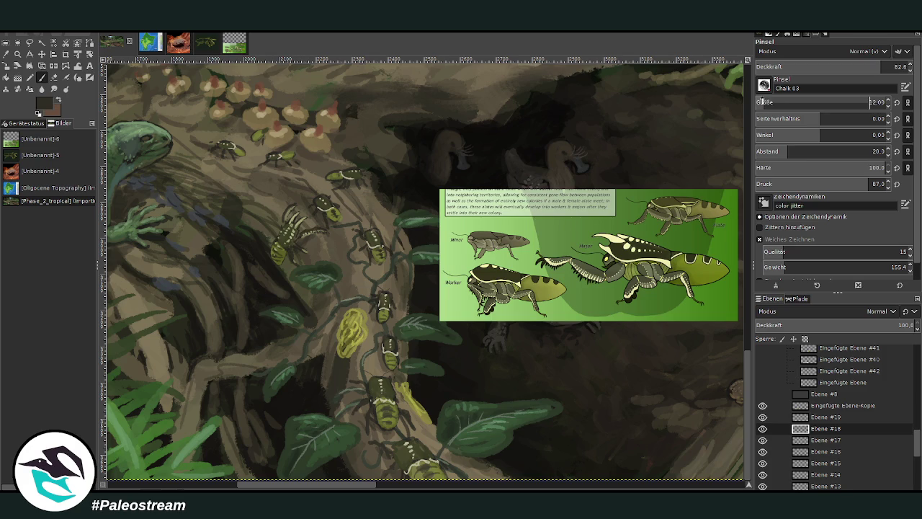
left_click(825, 416)
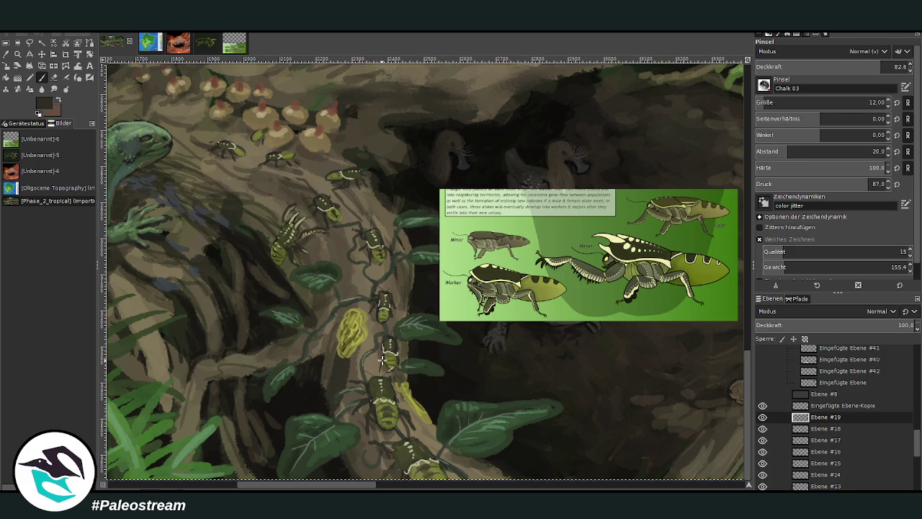
left_click(869, 103)
type("22")
left_click(738, 237, "ctrl")
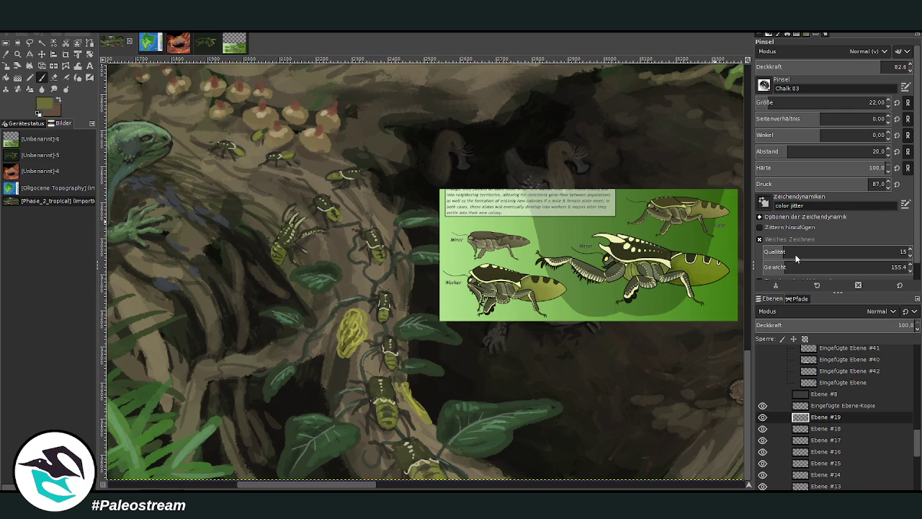
- Check the Olivine Trident Jarm reference, then paint a yellow-green antenna on the upper insect at size 12
left_click(232, 48)
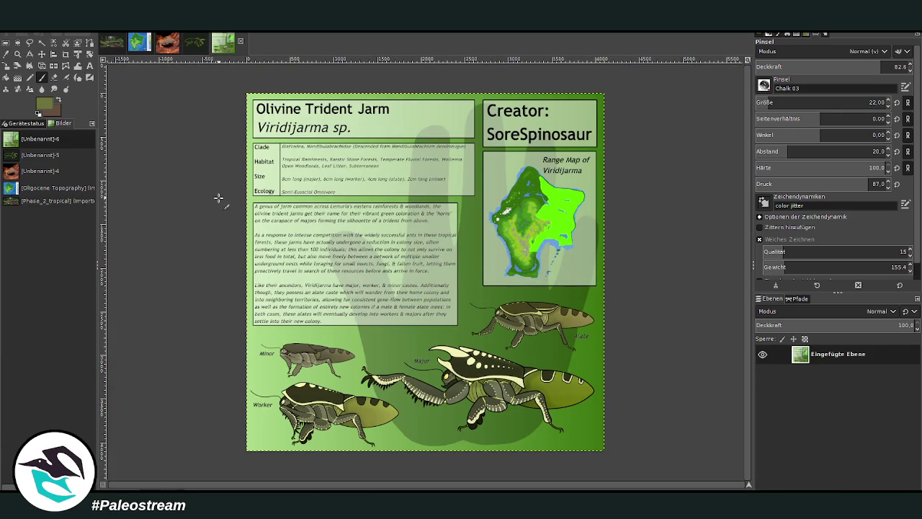
left_click(111, 44)
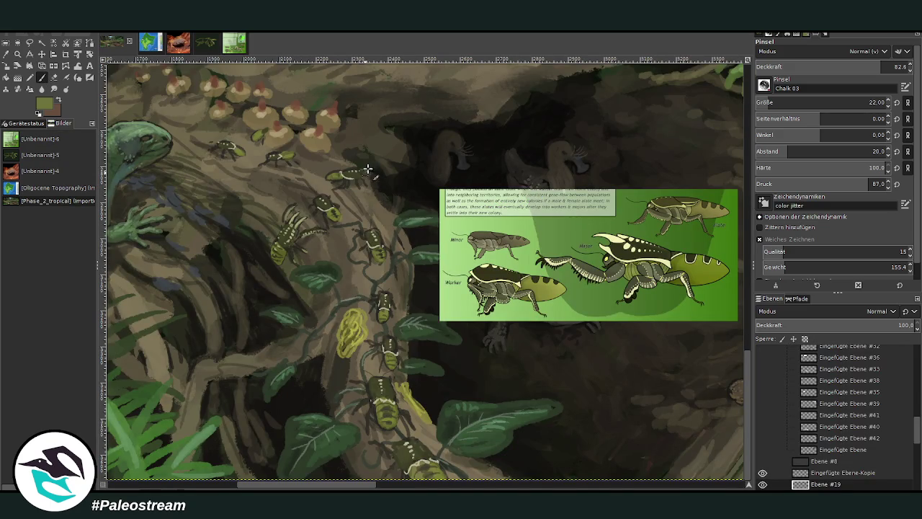
left_click_drag(375, 155, 367, 174)
mouse_move(373, 153)
left_mouse_down()
mouse_move(375, 170)
mouse_move(362, 179)
left_mouse_up()
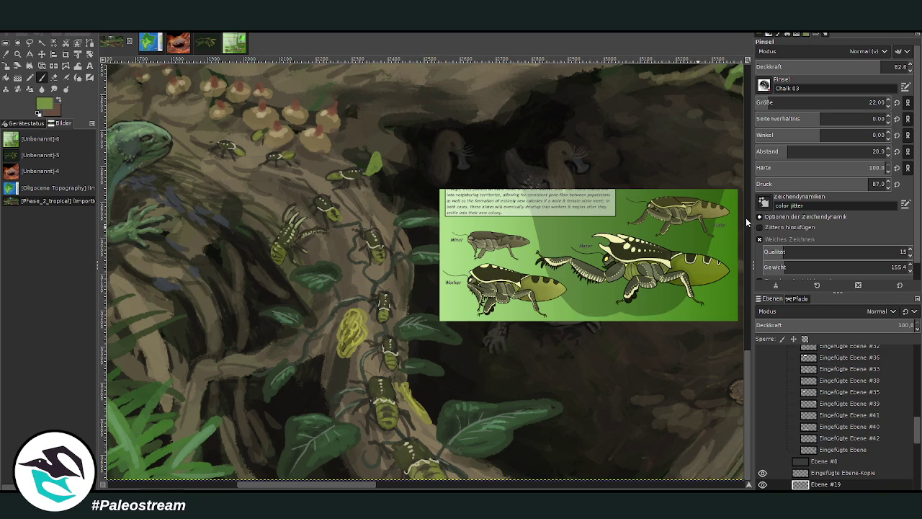
left_click_drag(373, 165, 377, 156)
left_click(765, 105)
- Hide the pasted reference layer, move Eingefügte Ebene-Kopie up, select Ebene #19, and zoom out to fit
scroll(316, 479, "left", 5)
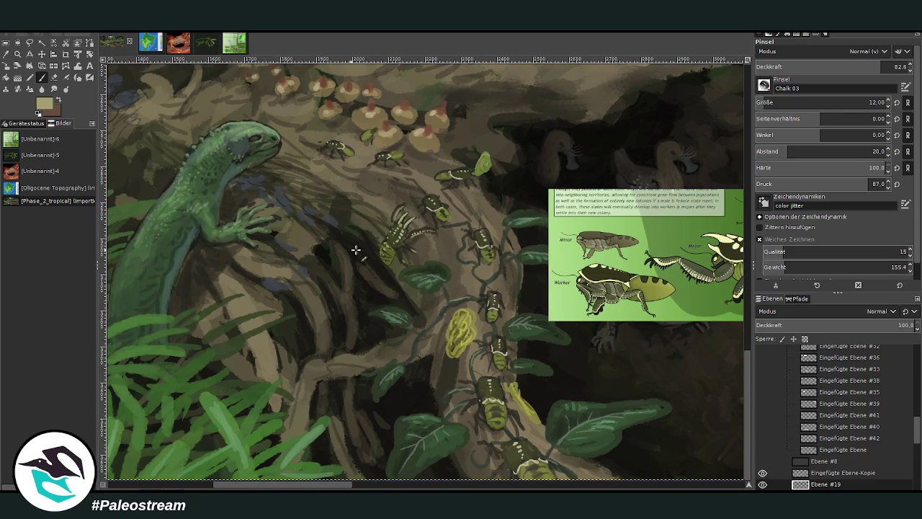
left_click(762, 473)
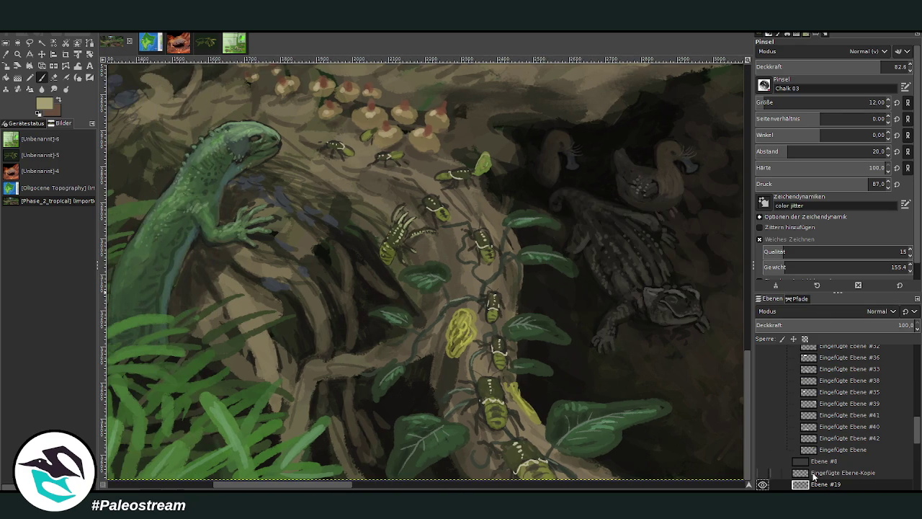
left_click_drag(824, 476, 821, 446)
left_click(819, 484)
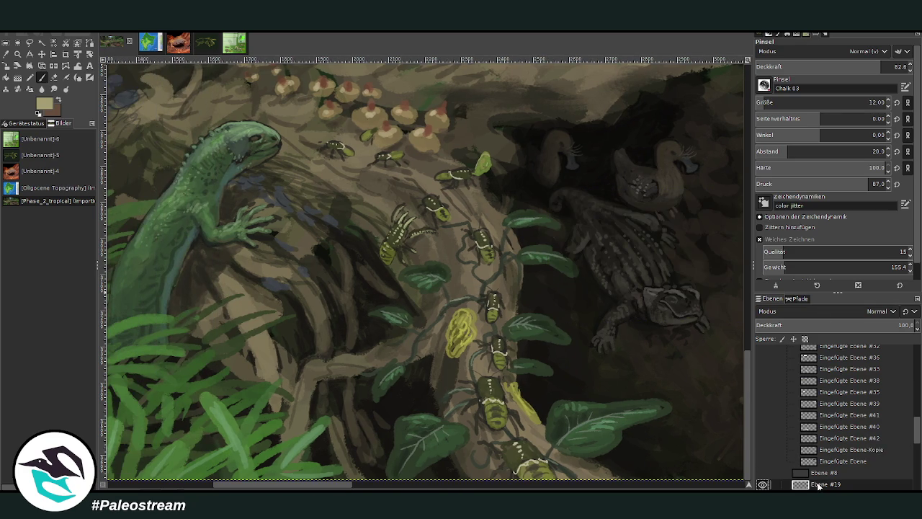
key("minus")
key("minus")
key("minus")
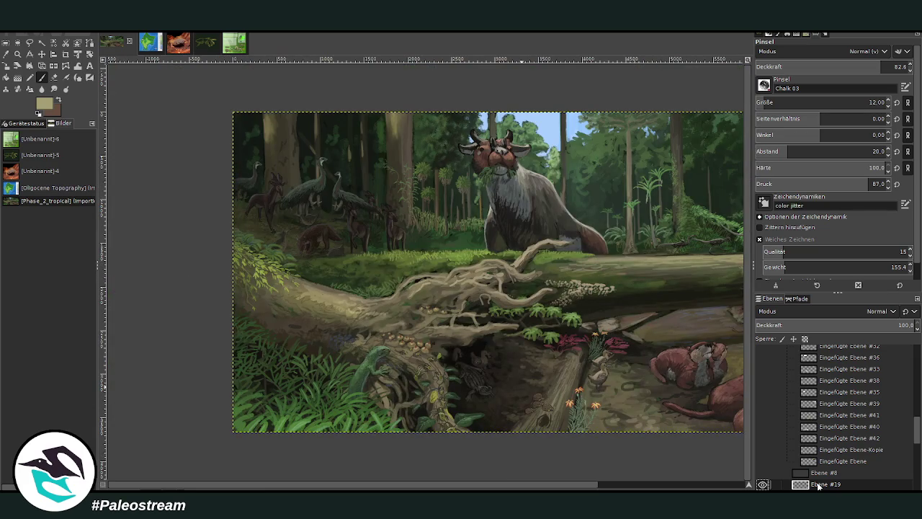
key("minus")
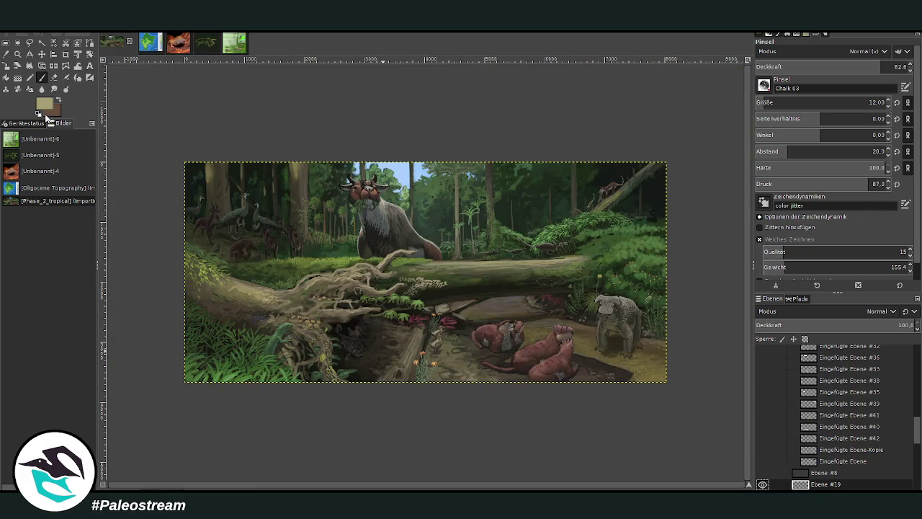
- Zoom into the left-edge foliage, sample a dark brown, and set the brush to size 48
left_click(17, 54)
left_click_drag(167, 153, 635, 373)
left_click_drag(128, 230, 211, 329)
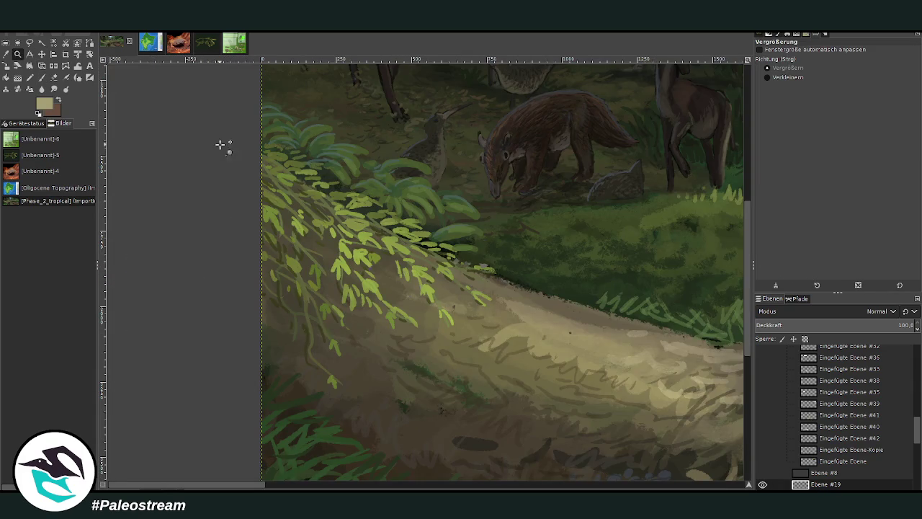
key("o")
left_click(418, 463)
key("p")
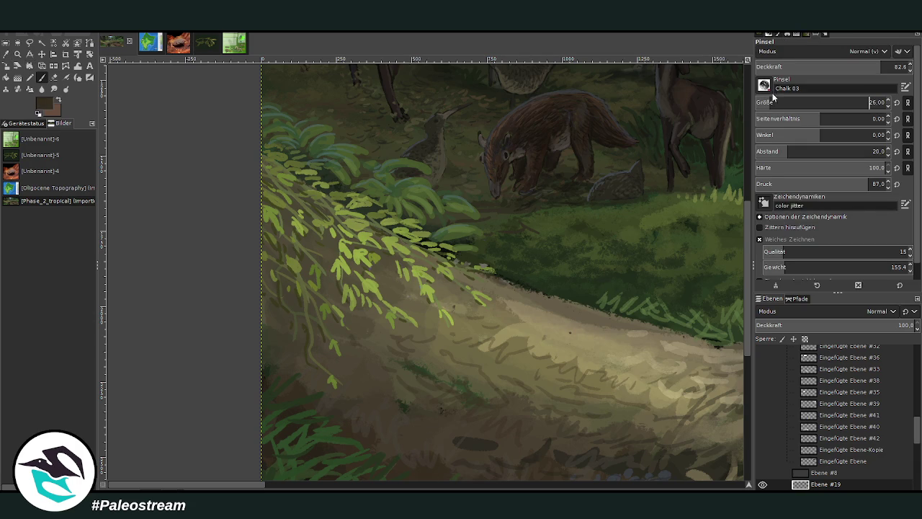
scroll(919, 439, "down", 5)
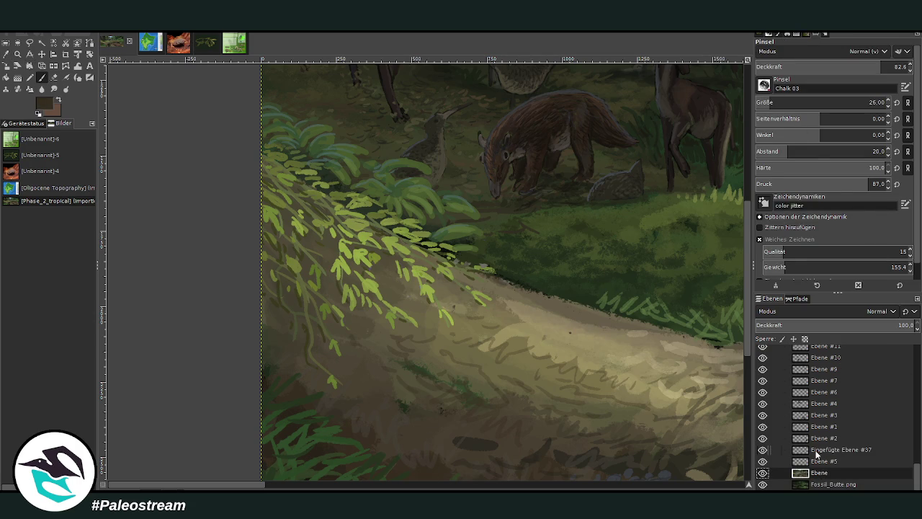
left_click(777, 101)
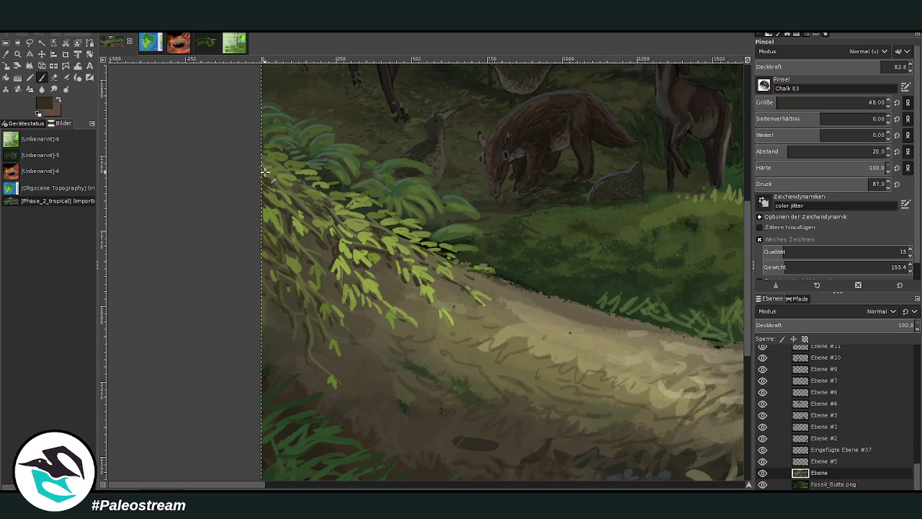
scroll(268, 176, "up", 1)
scroll(267, 176, "down", 3)
scroll(266, 175, "down", 2)
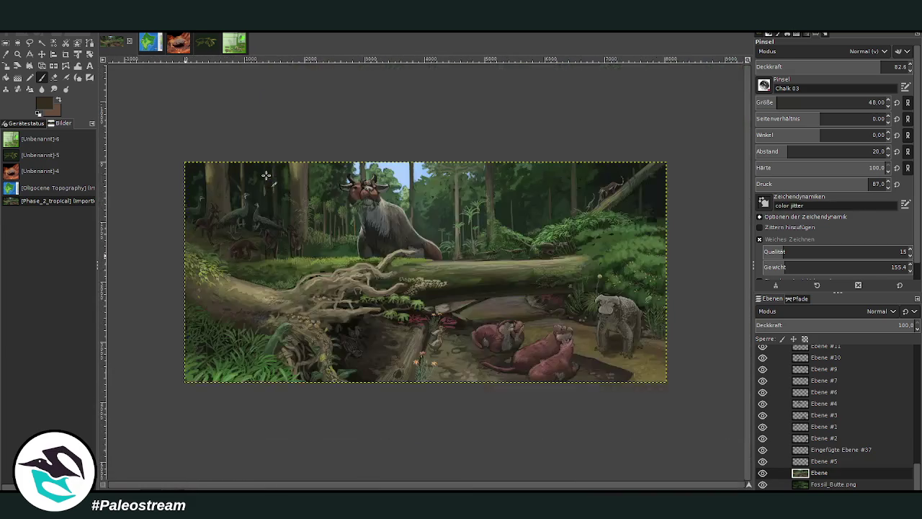
- Zoom in close on the lizard, beetle-covered root and mushrooms
key("z")
left_click_drag(251, 259, 392, 429)
left_click_drag(280, 147, 545, 404)
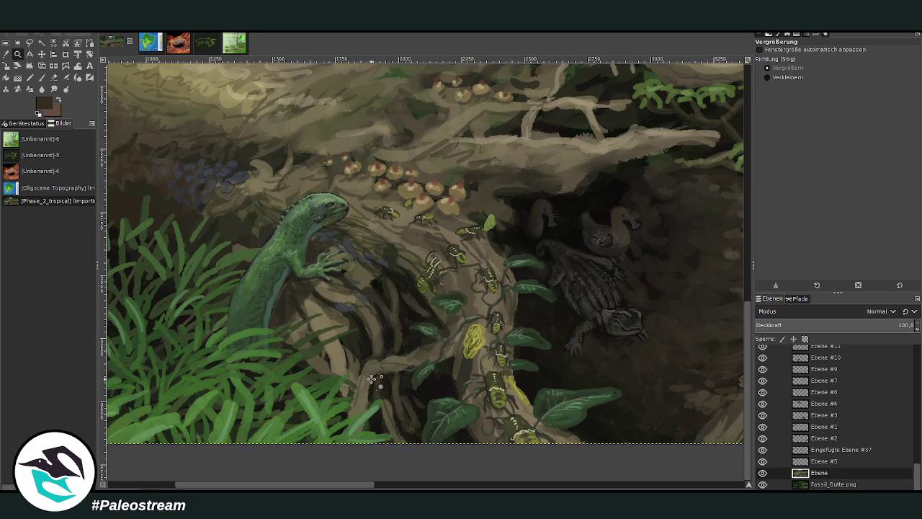
left_click_drag(257, 135, 587, 449)
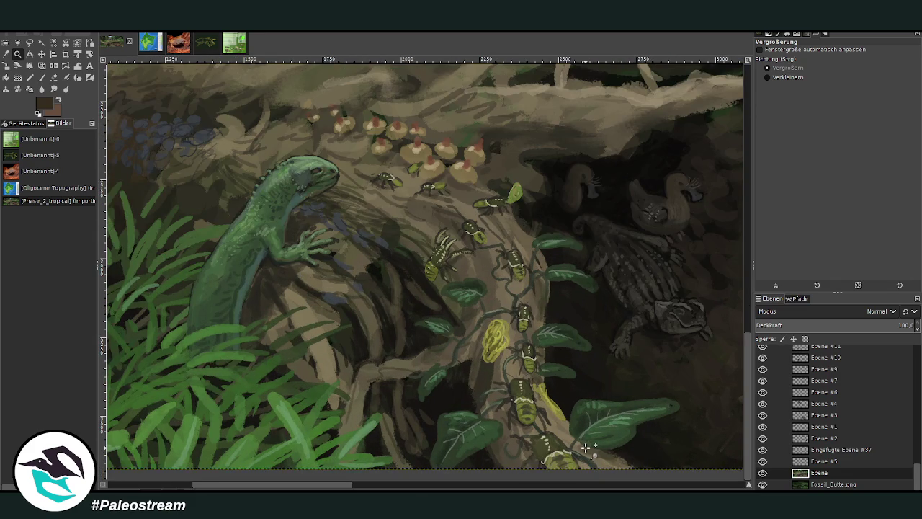
scroll(699, 400, "up", 1)
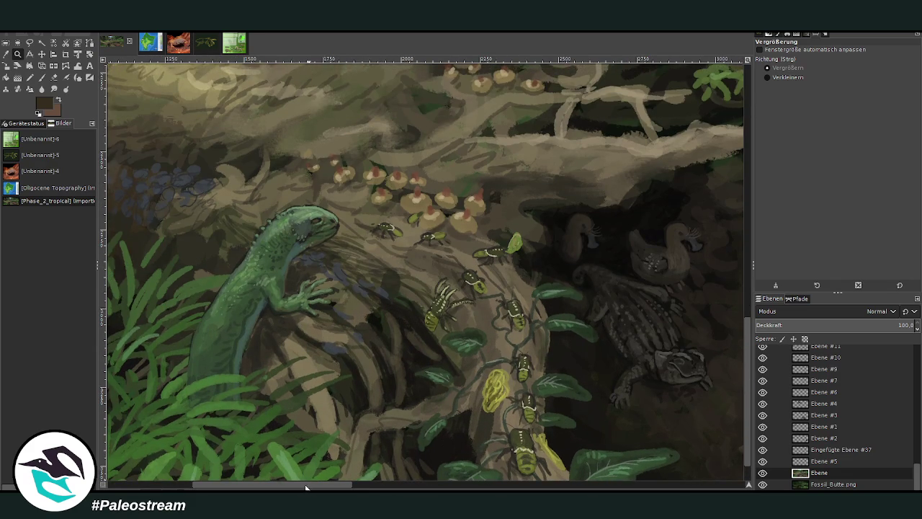
scroll(346, 454, "left", 4)
scroll(909, 417, "up", 5)
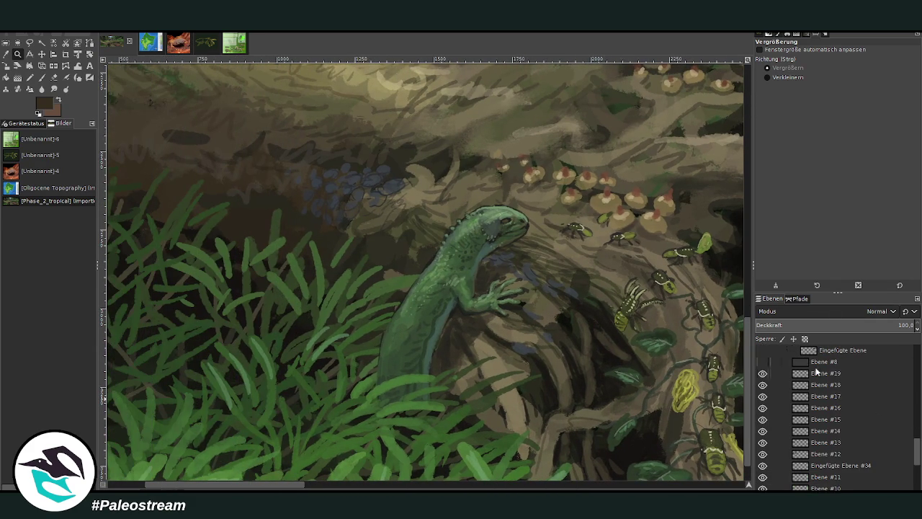
- Toggle Ebene #19's visibility to check its beetles, then sample a greenish-brown for the chalk brush
left_click(763, 375)
left_click(763, 375)
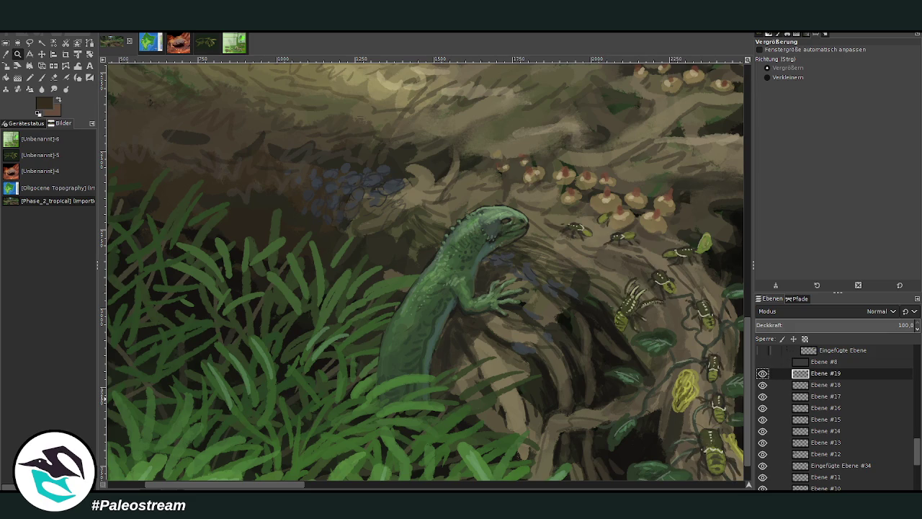
key("o")
left_click(698, 413)
left_click(42, 77)
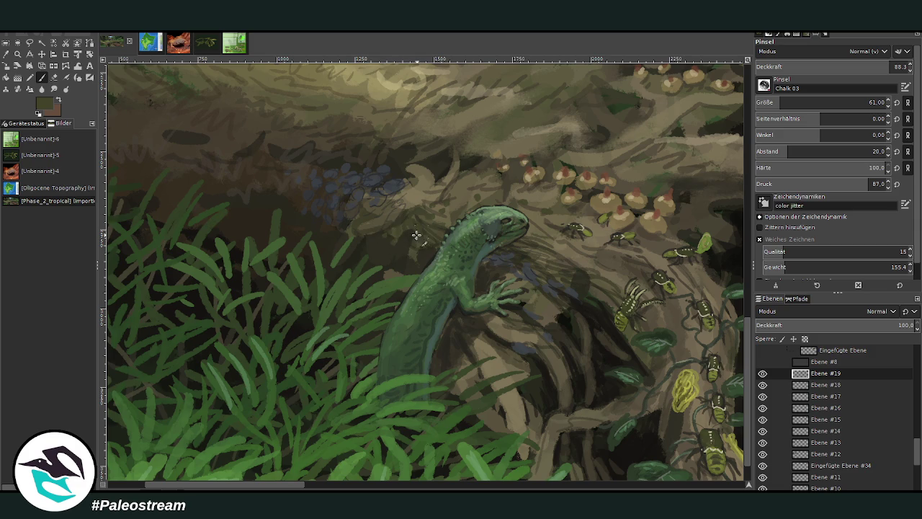
- Sample a lighter olive green and dab six moss spots left of the lizard's head
key("o")
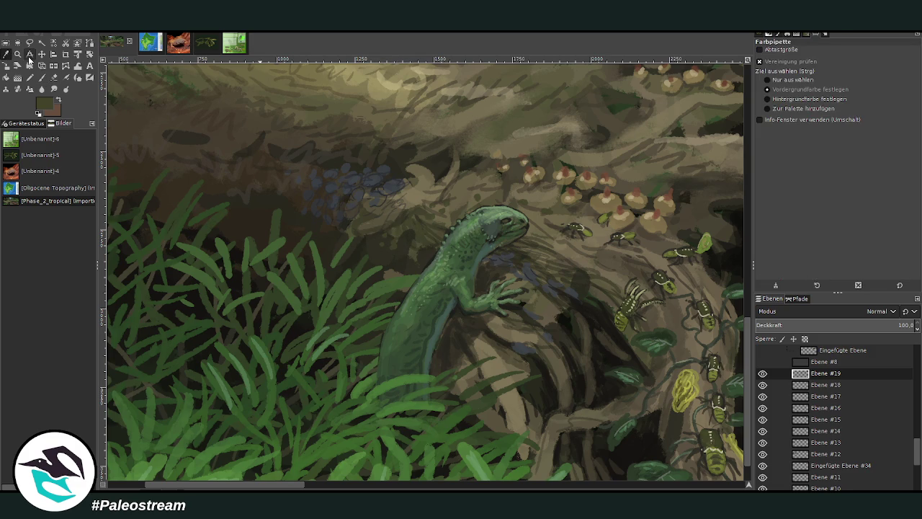
left_click(704, 318)
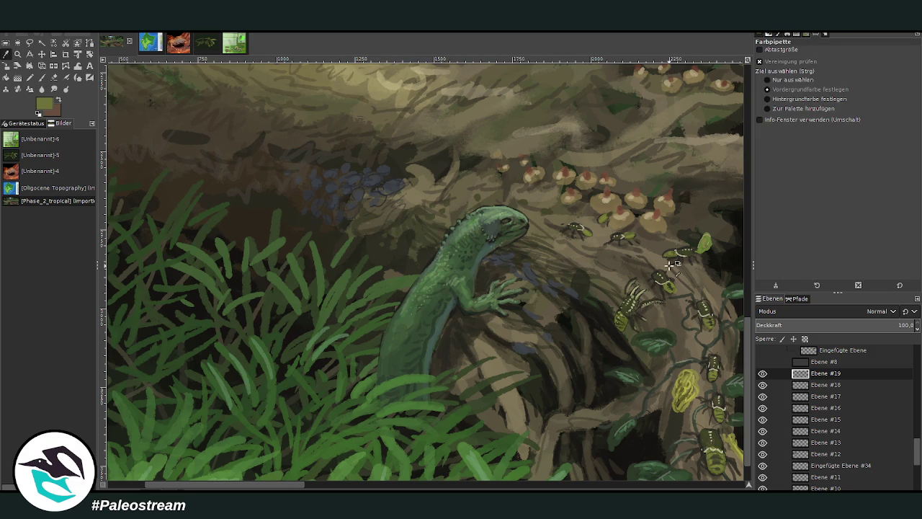
left_click(42, 77)
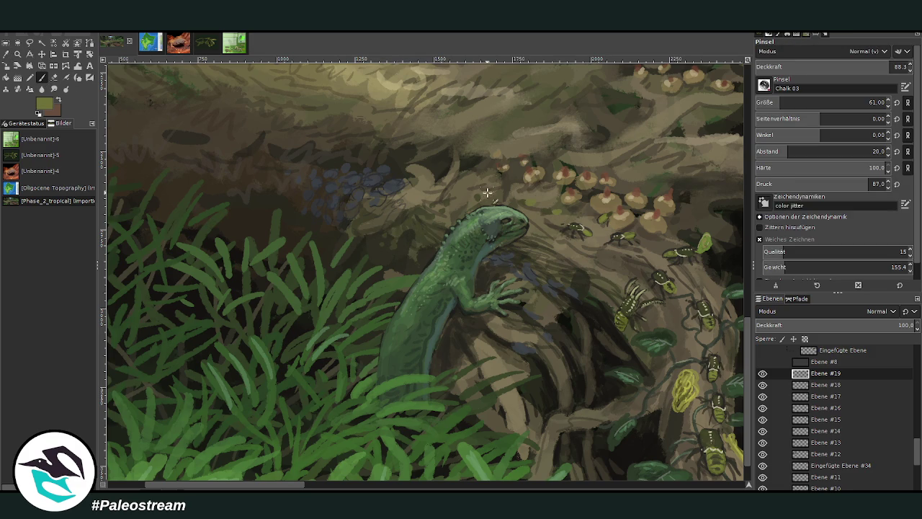
left_click(393, 250)
left_click(376, 235)
left_click(383, 250)
left_click(388, 235)
left_click(399, 231)
left_click(403, 249)
- Sample a darker green, then an olive-yellow, and lower brush opacity to about 44
left_click(6, 54)
left_click(666, 279)
key("p")
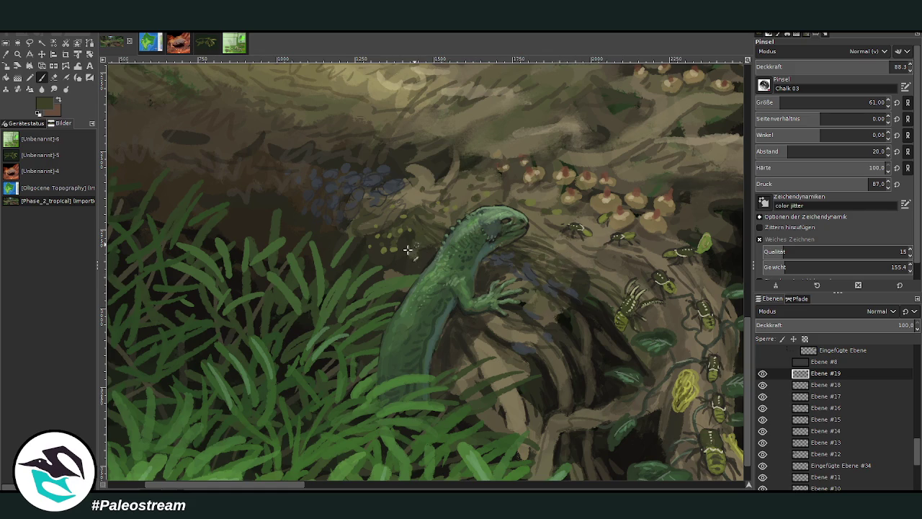
left_click(5, 54)
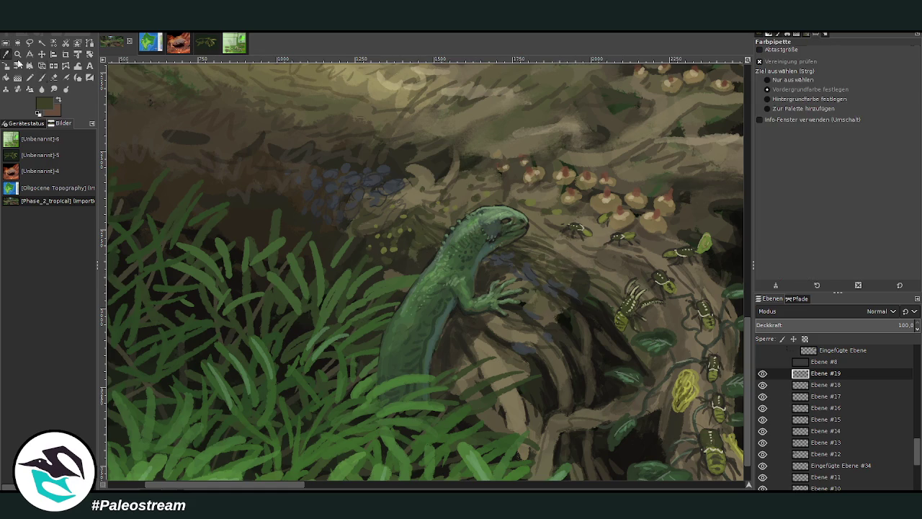
left_click(710, 438)
left_click(41, 78)
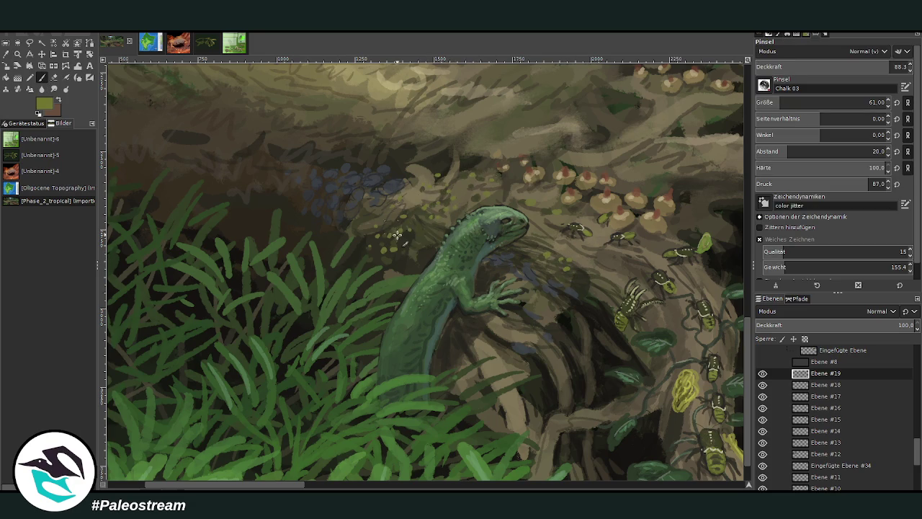
key("less")
key("less")
key("less")
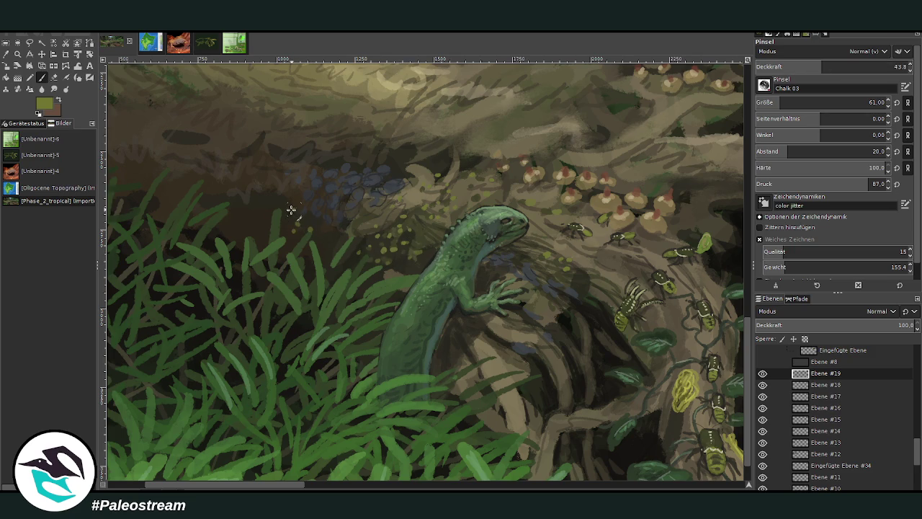
- Zoom into the upper-left of the forest scene
scroll(257, 212, "down", 2)
scroll(256, 214, "down", 1)
key("z")
left_click_drag(202, 141, 554, 445)
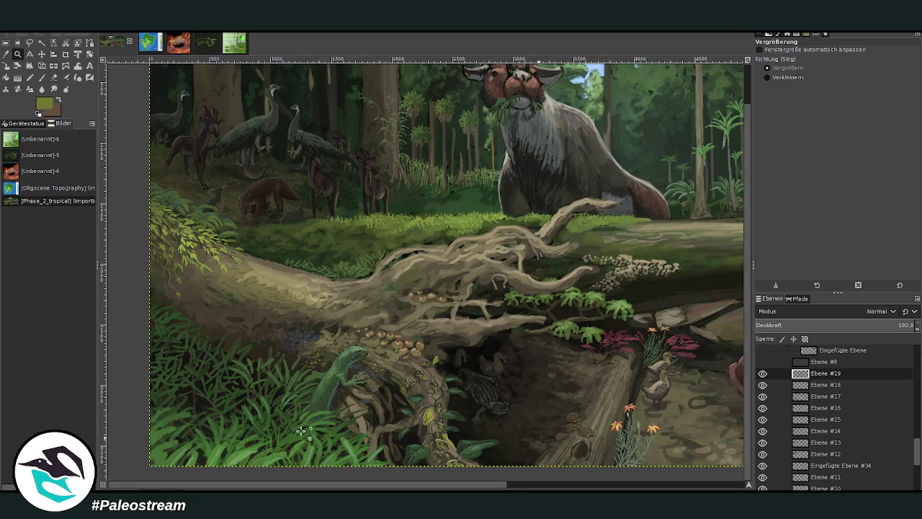
- Sample a dark grey-green from the painting
left_click_drag(323, 488, 544, 488)
key("o")
left_click(234, 261)
key("z")
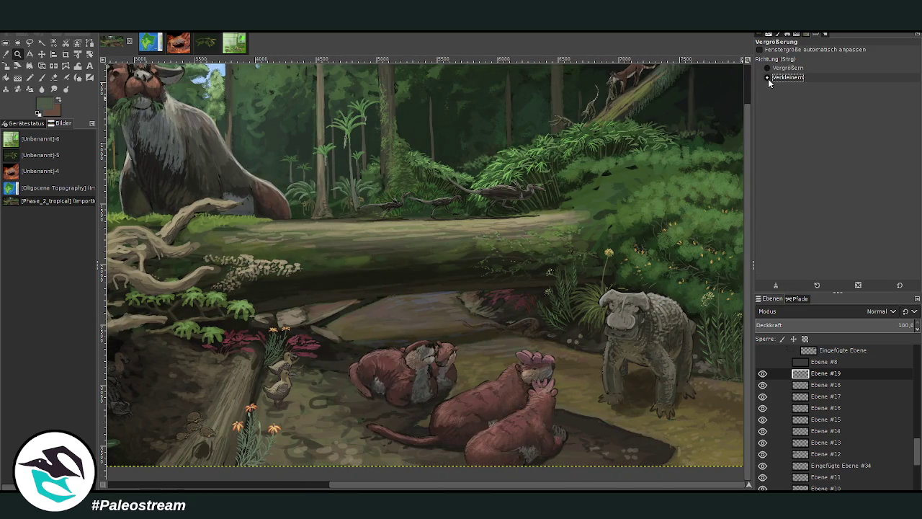
- Zoom out to fit the painting, zoom into the scene, and paste the creature reference card as a new layer
left_click(767, 77)
left_click(485, 223)
left_click(420, 239)
left_click(419, 239)
left_click(767, 68)
mouse_move(123, 155)
left_mouse_down()
mouse_move(628, 373)
mouse_move(634, 386)
left_mouse_up()
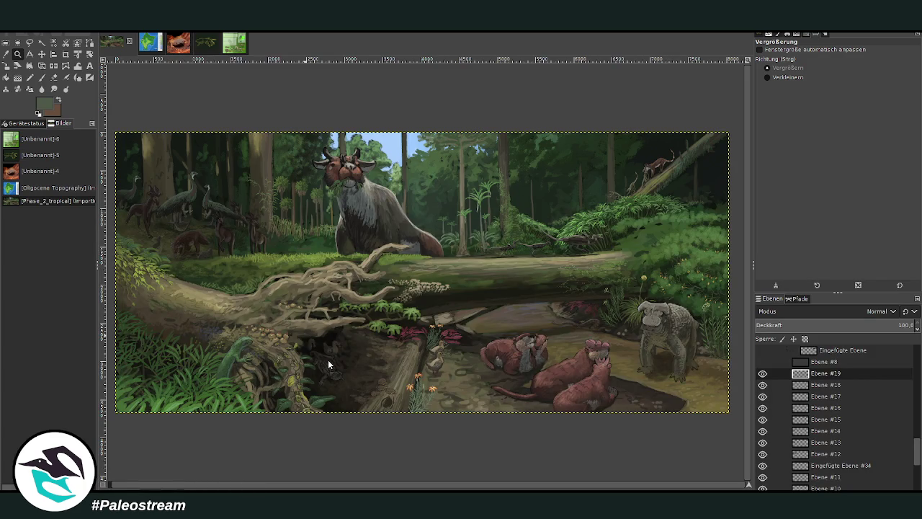
key("ctrl+v")
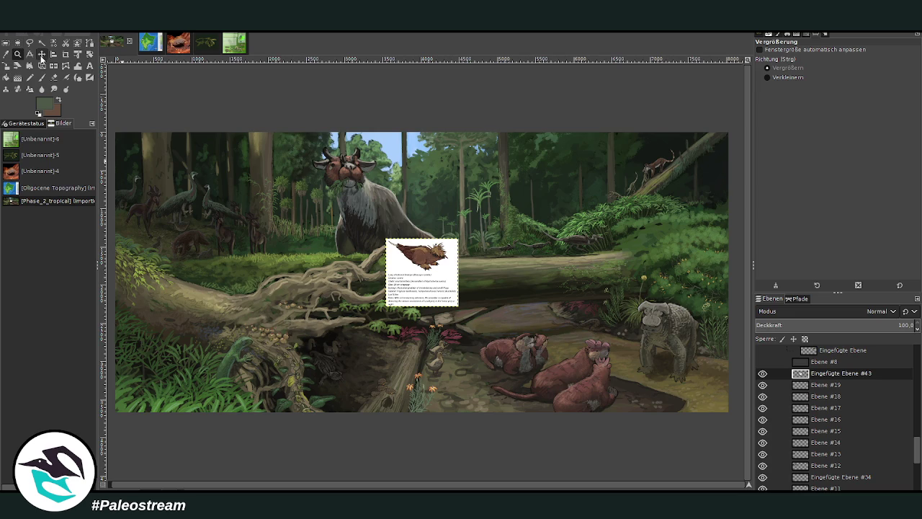
- Move the Long whiskered Enantjar card slightly down-left and zoom in on it
left_click(42, 54)
mouse_move(408, 310)
left_mouse_down()
mouse_move(402, 322)
mouse_move(385, 292)
left_mouse_up()
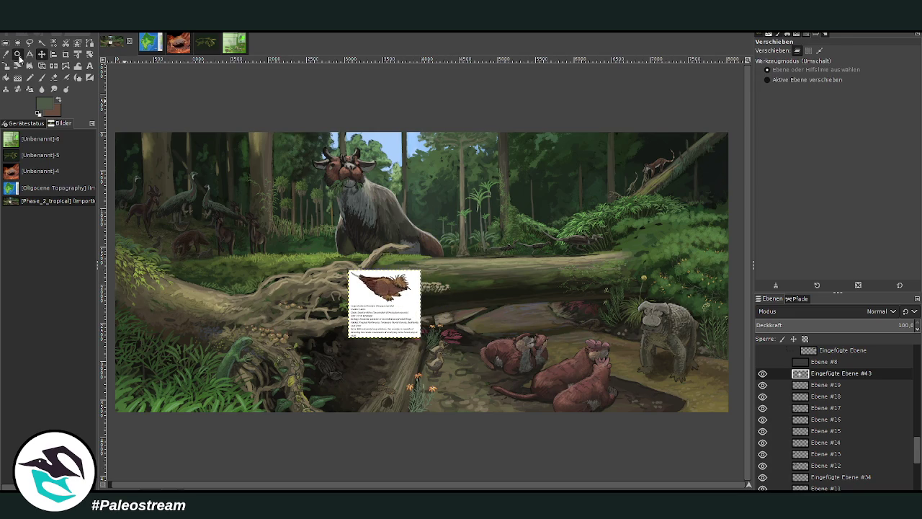
left_click(17, 54)
left_click_drag(277, 239, 472, 357)
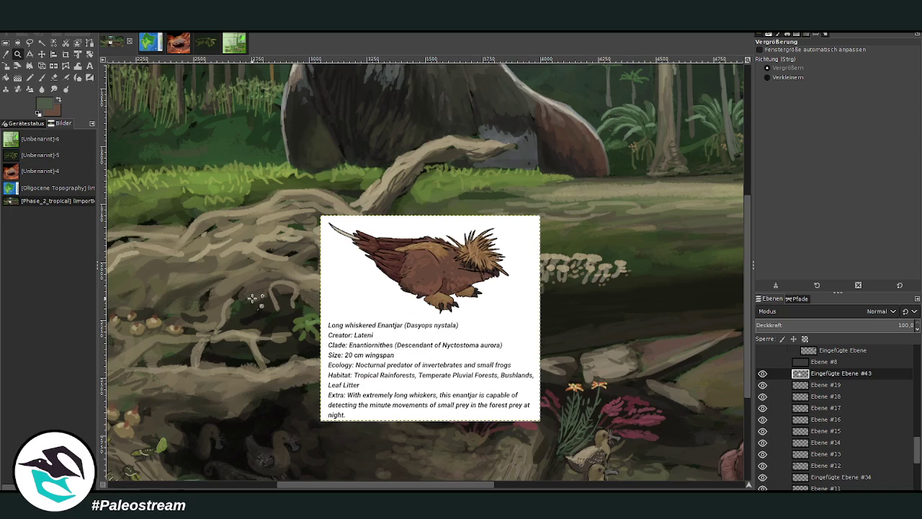
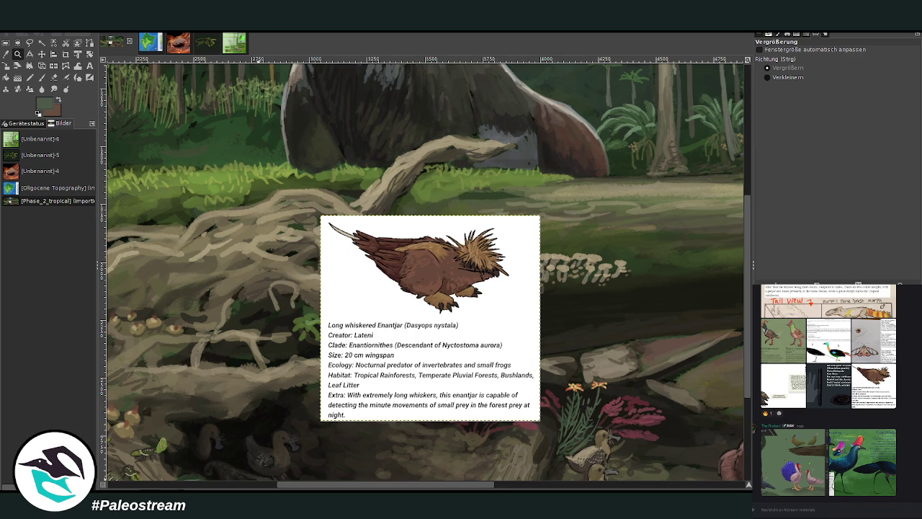
- Move the enantjar info card up and right and crop it to just the bird picture
left_click(41, 54)
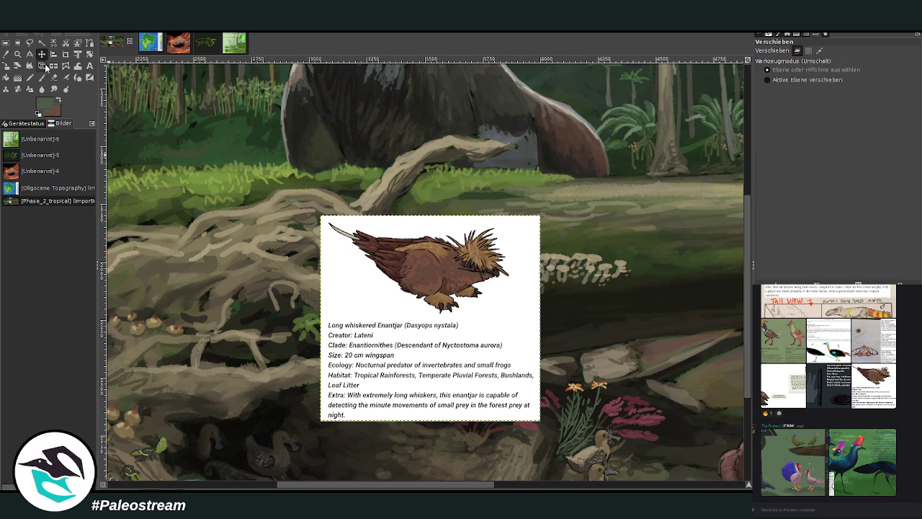
mouse_move(447, 374)
left_mouse_down()
mouse_move(433, 346)
mouse_move(504, 316)
mouse_move(477, 303)
left_mouse_up()
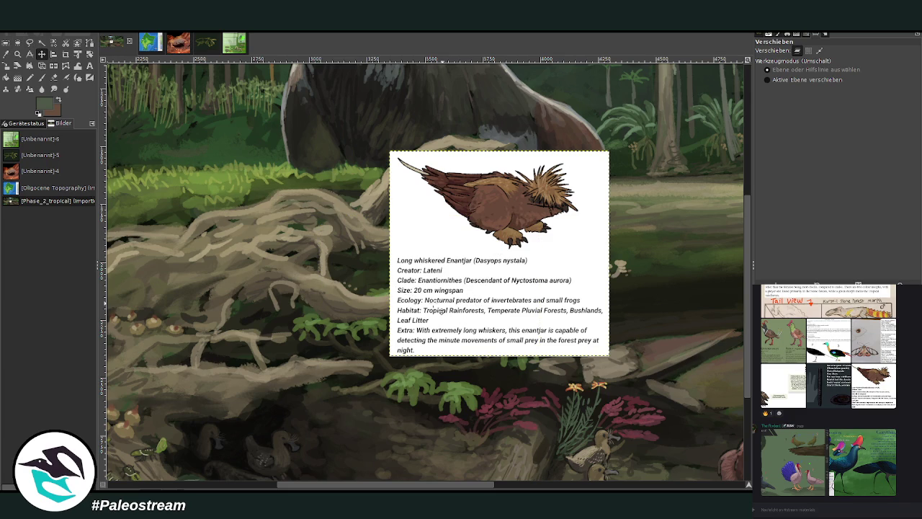
left_click(66, 54)
left_click_drag(391, 151, 594, 256)
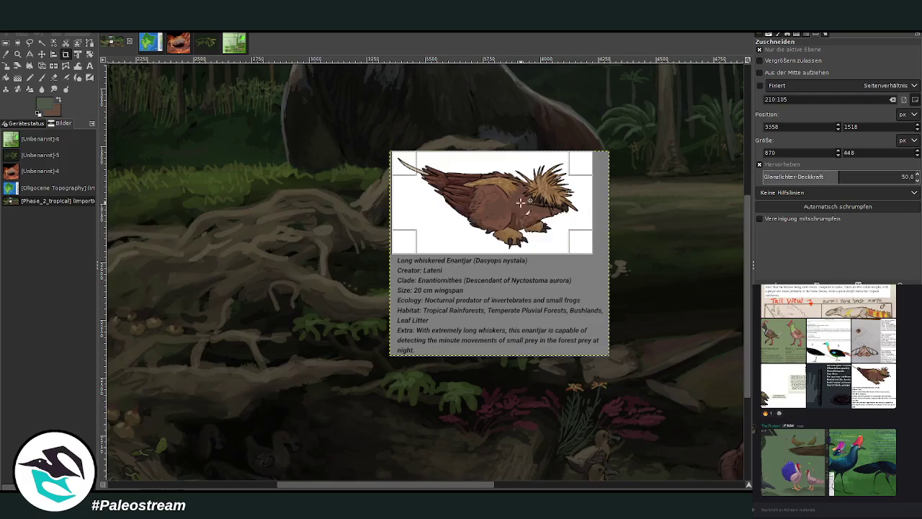
left_click(514, 209)
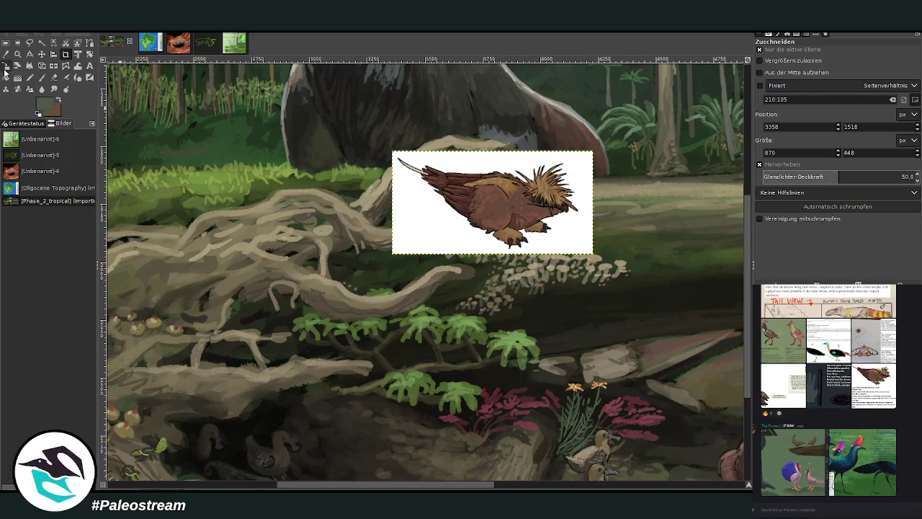
- Scale the bird picture down and zoom in on the tangled roots area
key("shift+s")
left_click(510, 206)
left_click_drag(541, 191, 485, 219)
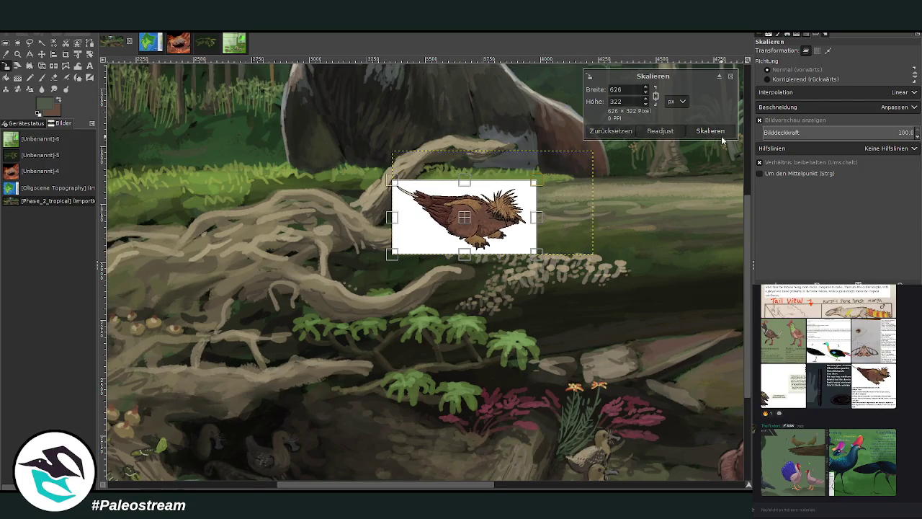
left_click(710, 130)
left_click(17, 54)
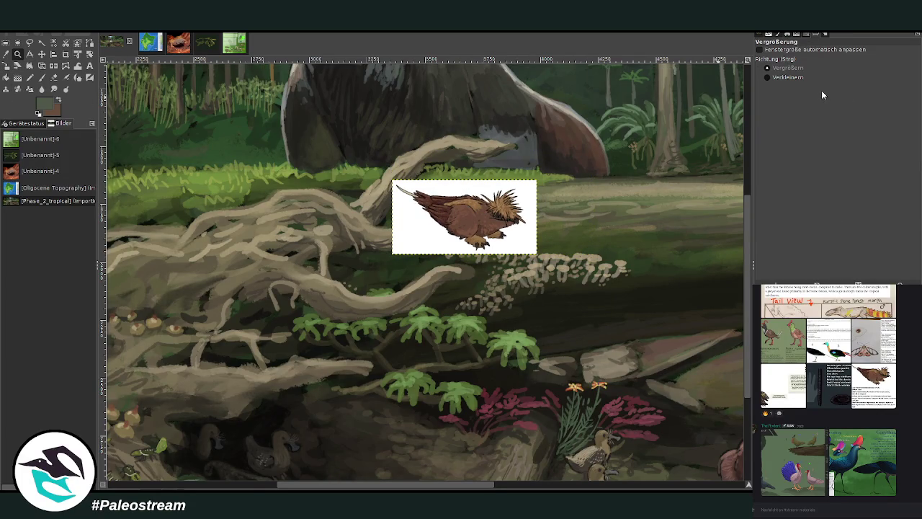
left_click_drag(165, 132, 425, 347)
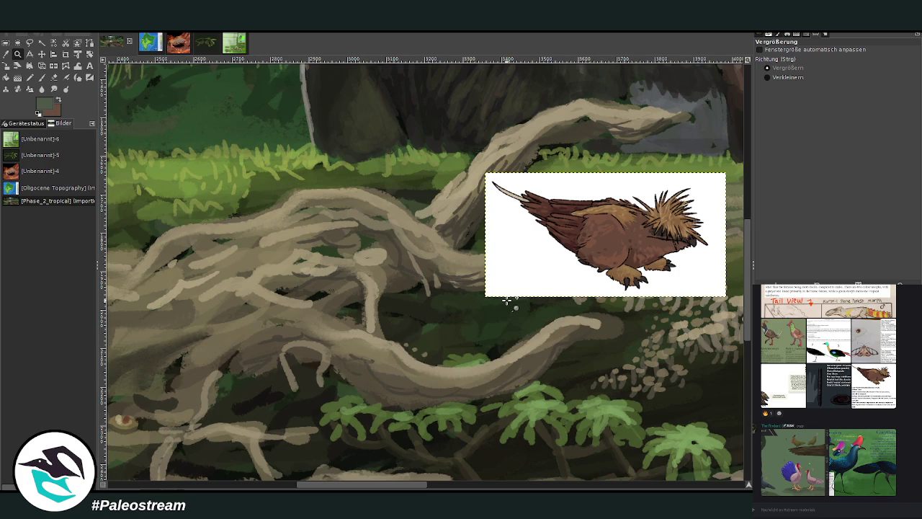
- Pick a near-black colour and set up the Chalk 03 brush at size 33
left_click_drag(371, 484, 366, 473)
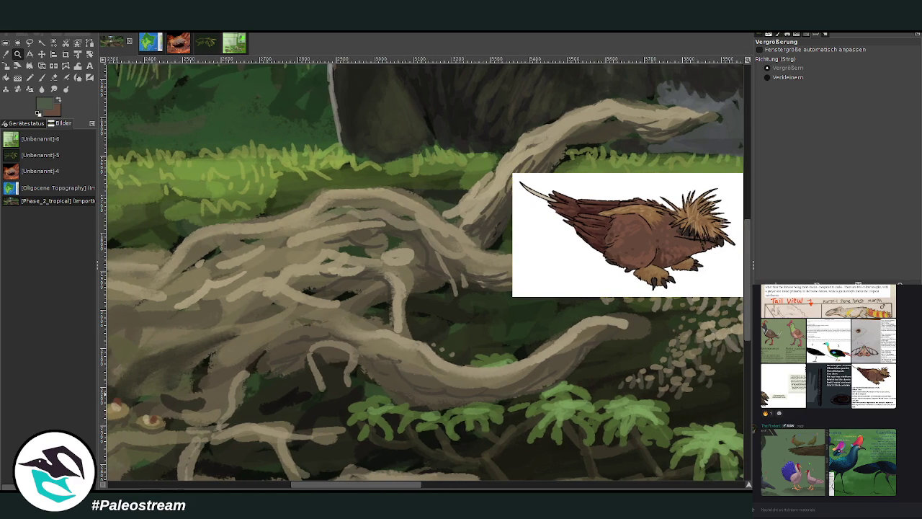
left_click(6, 57)
left_click(401, 382)
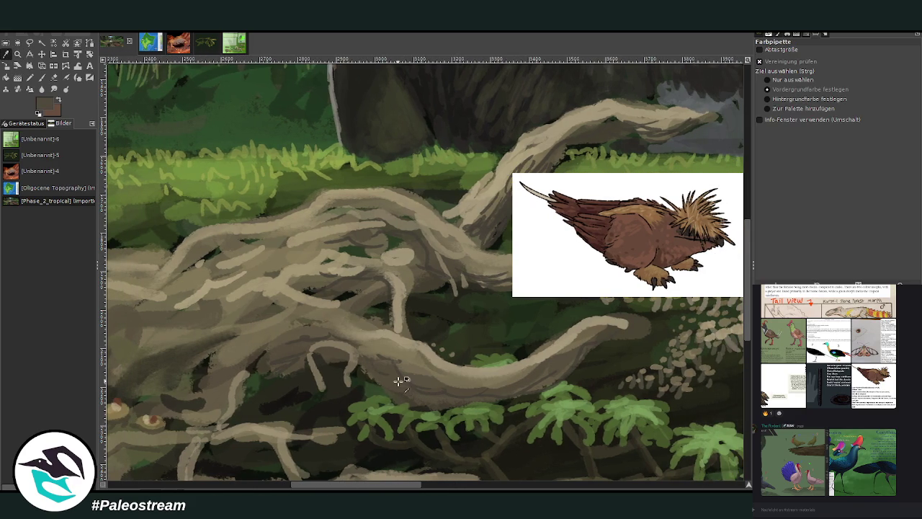
left_click(41, 77)
left_click(728, 250, "ctrl")
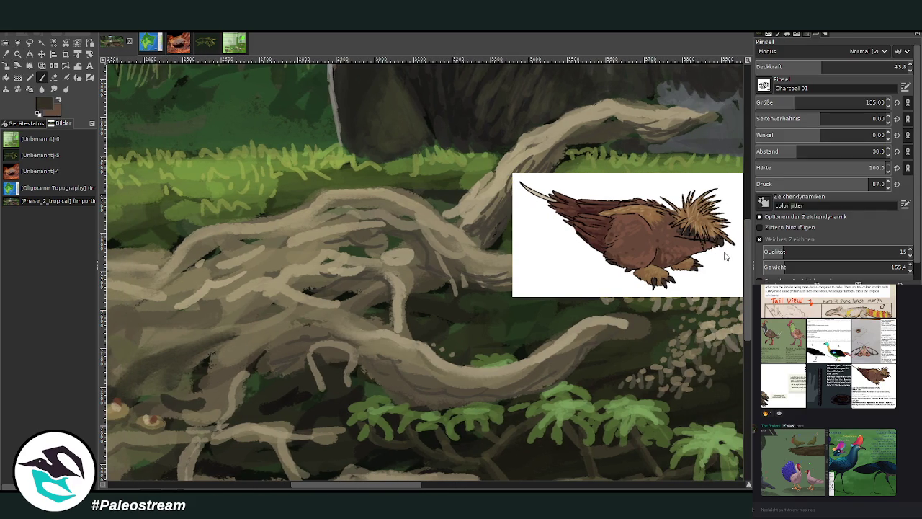
left_click(775, 102)
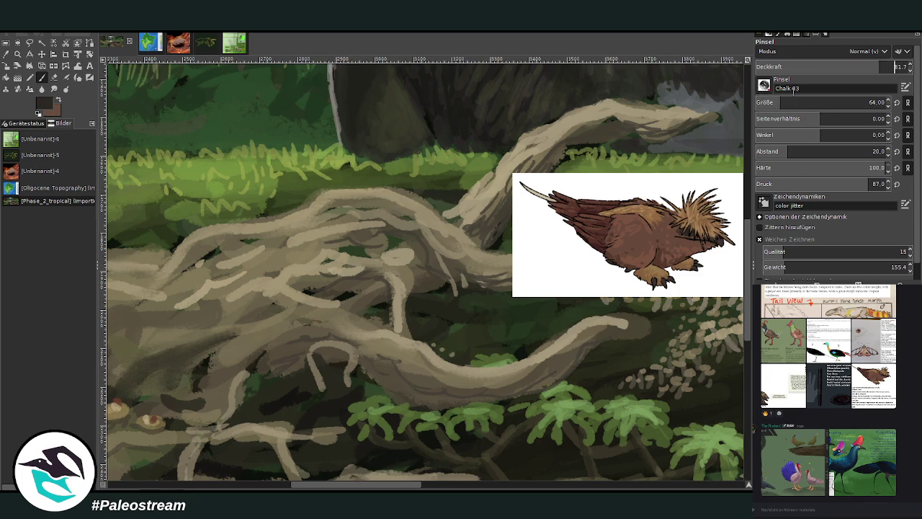
left_click(879, 68)
left_click(878, 68)
left_click_drag(332, 486, 337, 486)
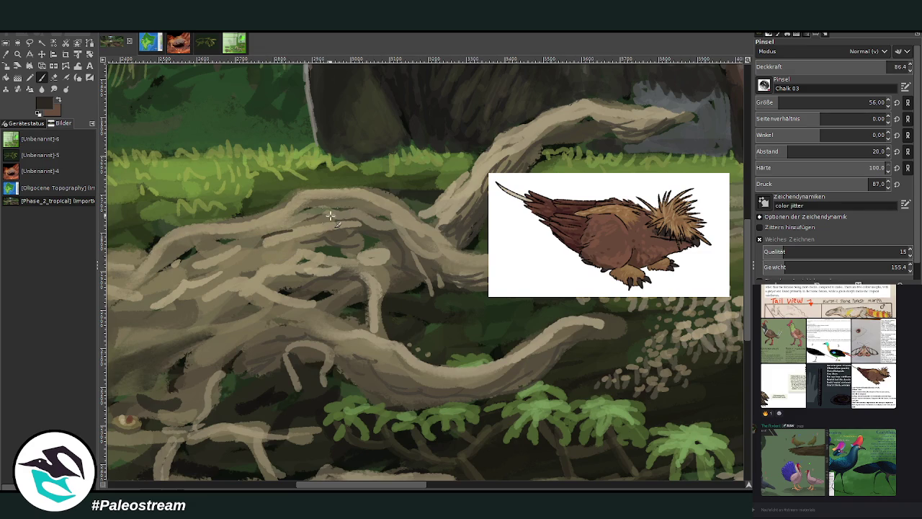
type("33")
key("Return")
- Sketch the dark bird outline with short hatching on the upper root, then sample the reference brown
mouse_move(303, 239)
left_mouse_down()
mouse_move(279, 235)
mouse_move(234, 266)
mouse_move(315, 237)
left_mouse_up()
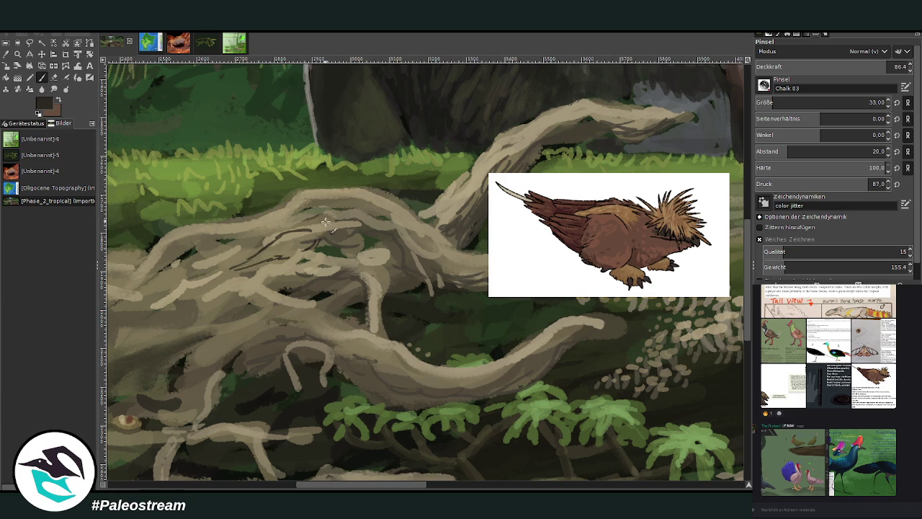
mouse_move(319, 223)
left_mouse_down()
mouse_move(339, 230)
mouse_move(323, 232)
left_mouse_up()
left_click_drag(355, 485, 358, 477)
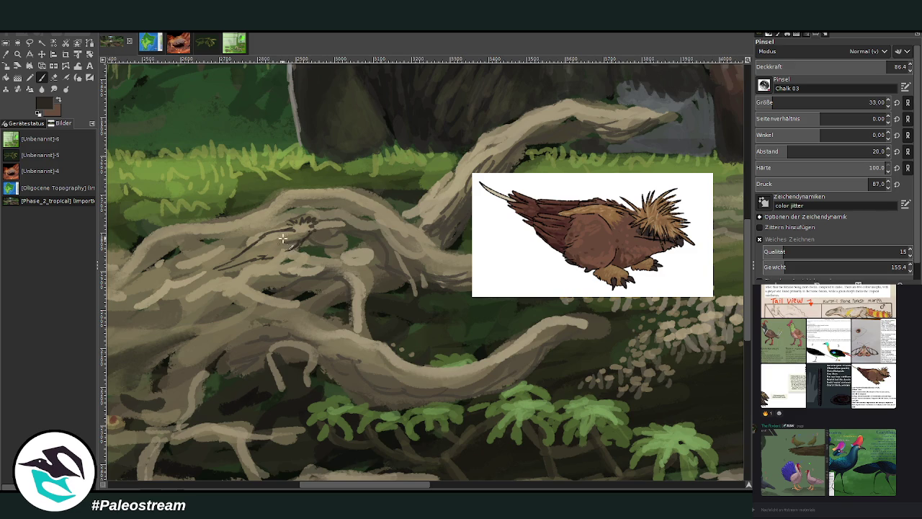
left_click_drag(281, 235, 252, 252)
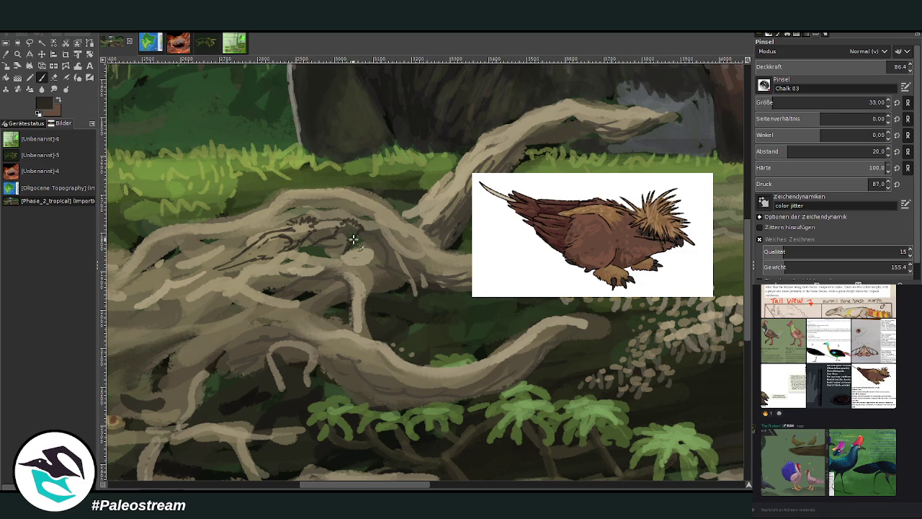
left_click(6, 54)
left_click(603, 234)
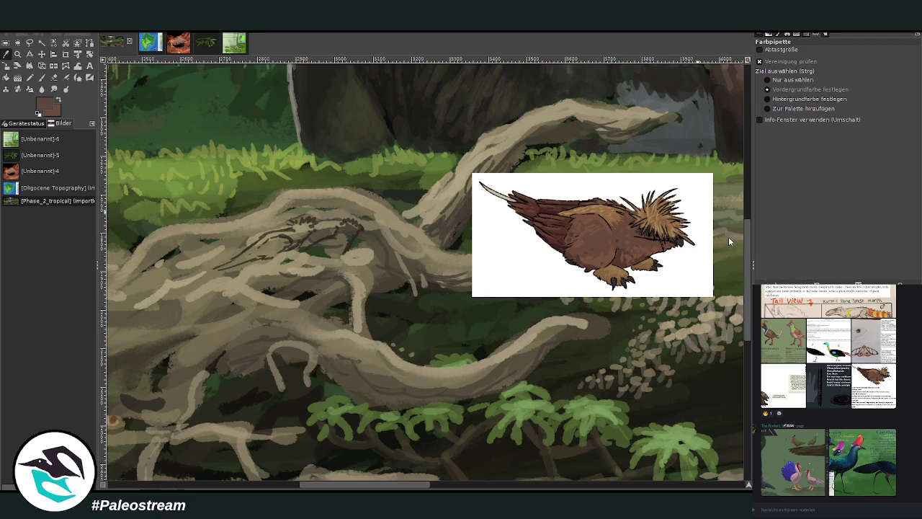
left_click(42, 77)
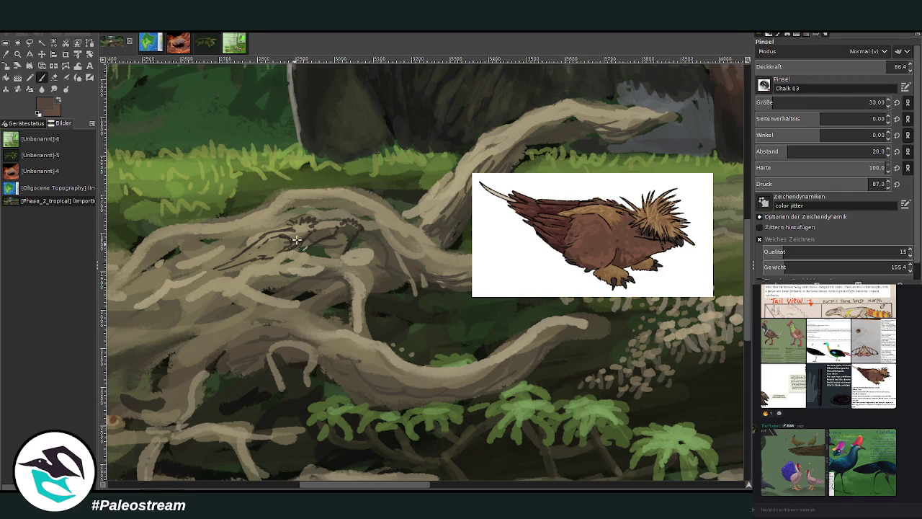
- Paint dark brown over the bird at size 45, filling its body, long wing and head
mouse_move(299, 232)
left_mouse_down()
mouse_move(274, 229)
mouse_move(256, 245)
mouse_move(284, 238)
mouse_move(288, 248)
left_mouse_up()
key("bracketright")
key("bracketright")
key("bracketright")
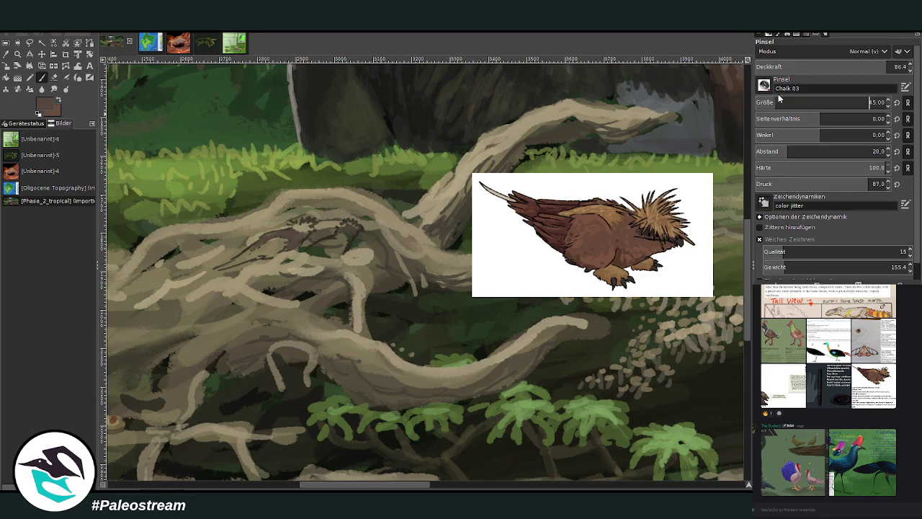
mouse_move(345, 242)
left_mouse_down()
mouse_move(323, 250)
mouse_move(343, 251)
mouse_move(311, 253)
mouse_move(331, 240)
mouse_move(236, 258)
left_mouse_up()
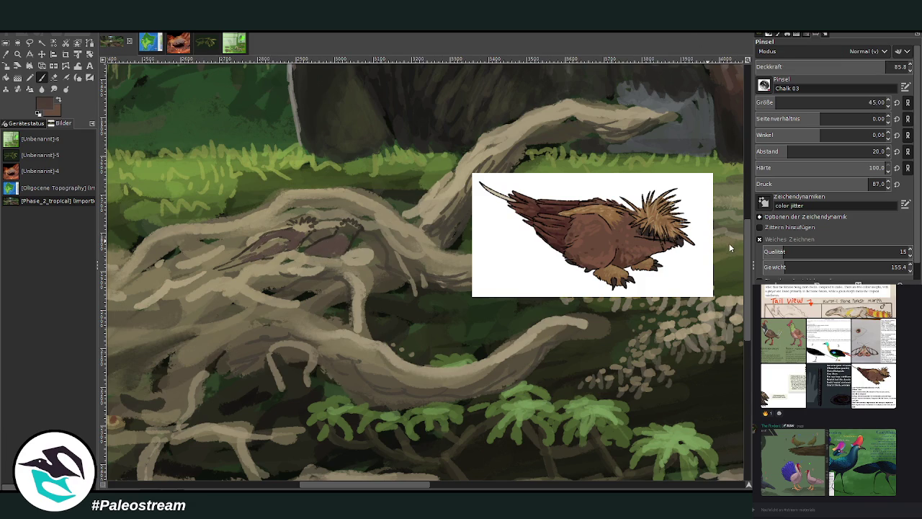
mouse_move(301, 238)
left_mouse_down()
mouse_move(294, 244)
mouse_move(292, 233)
mouse_move(228, 266)
mouse_move(284, 247)
left_mouse_up()
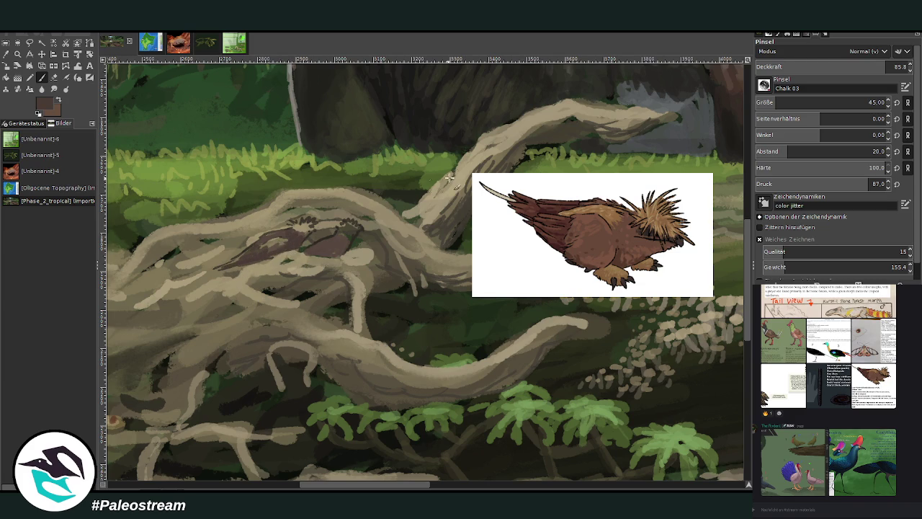
mouse_move(378, 254)
left_mouse_down()
mouse_move(346, 260)
mouse_move(334, 242)
left_mouse_up()
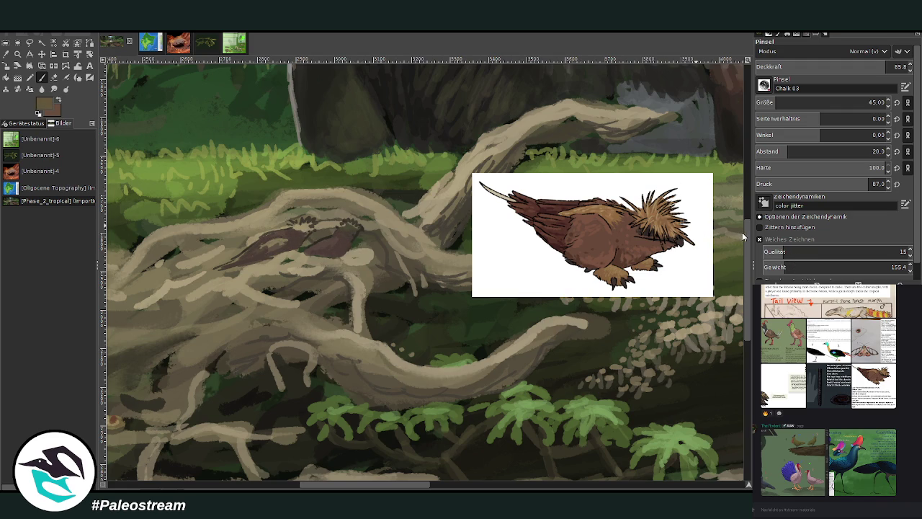
left_click_drag(323, 242, 310, 248)
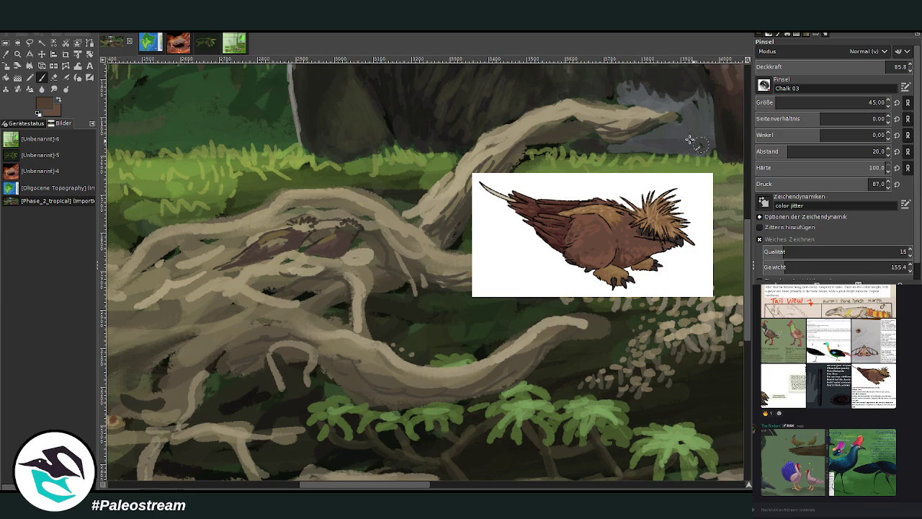
left_click_drag(224, 265, 308, 249)
left_click_drag(344, 225, 362, 241)
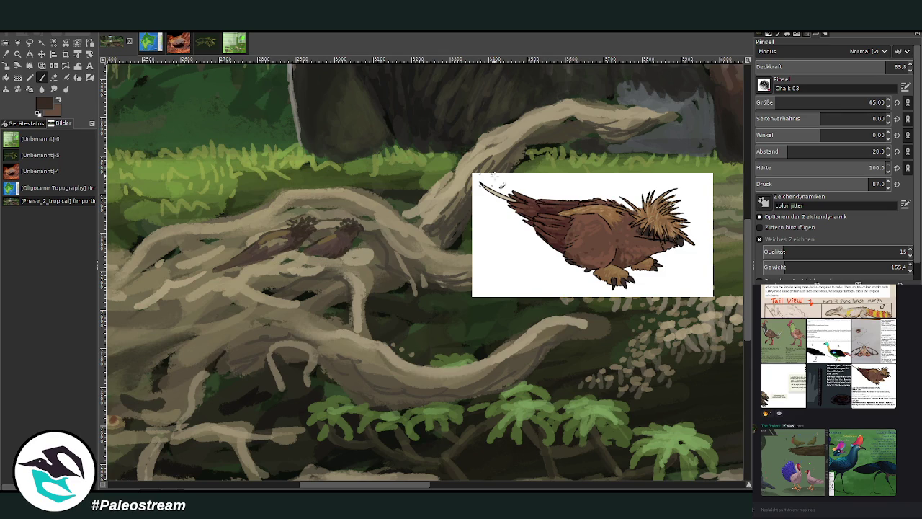
left_click(740, 241, "ctrl")
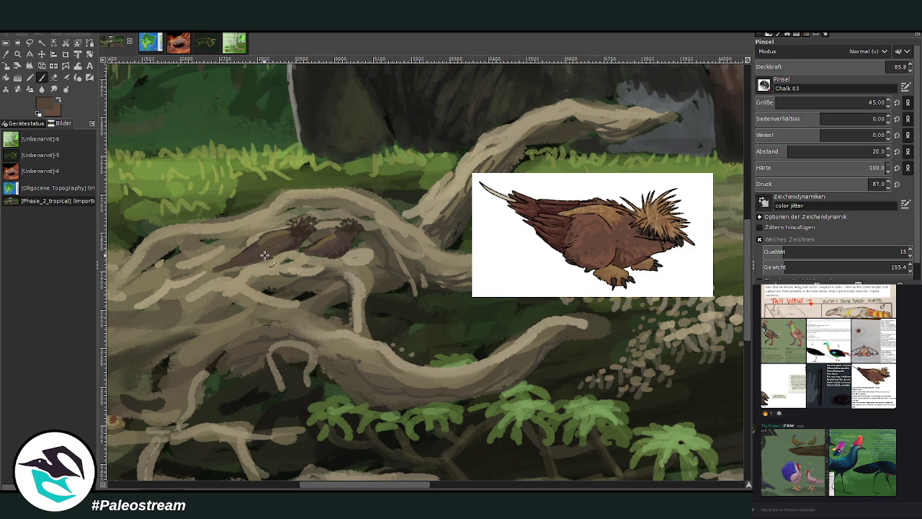
- Pick lighter browns and beige, set brush size 21 and opacity 40.1, then remove the bird reference
left_click(732, 236, "ctrl")
left_click(900, 67)
left_click(868, 101)
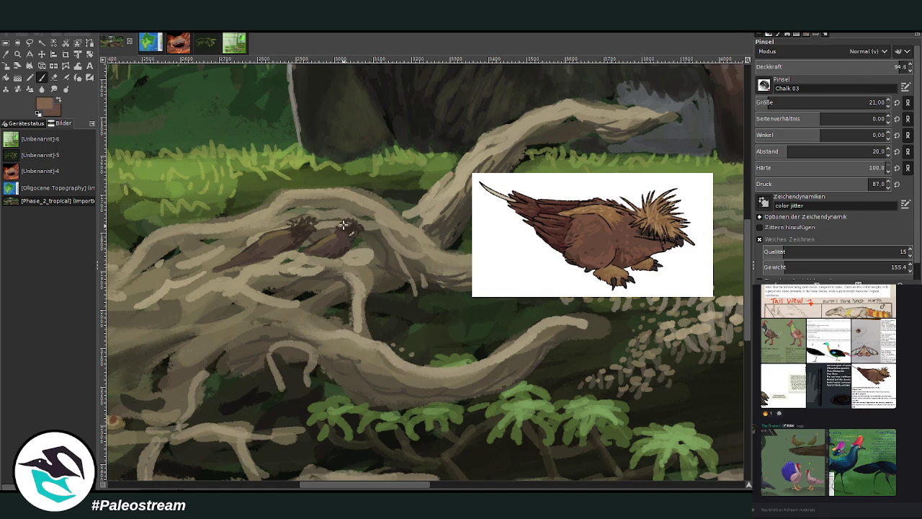
left_click(735, 216, "ctrl")
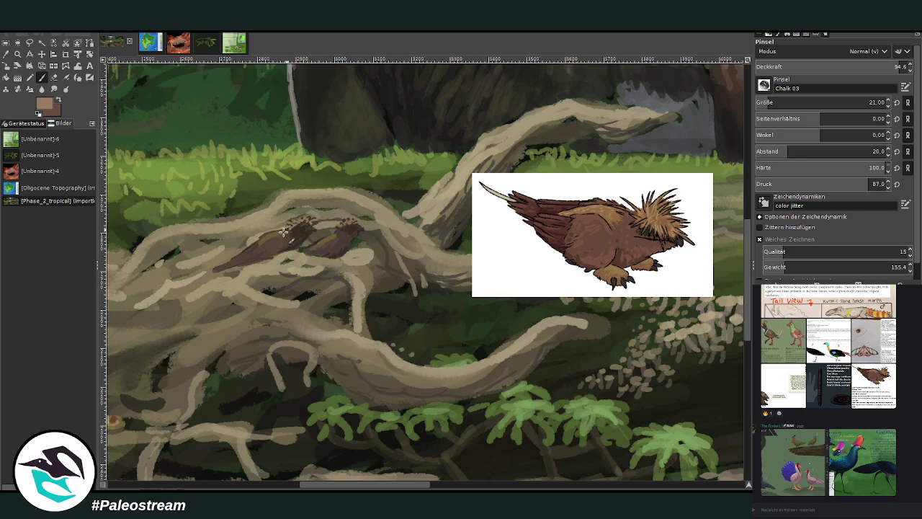
left_click(843, 67)
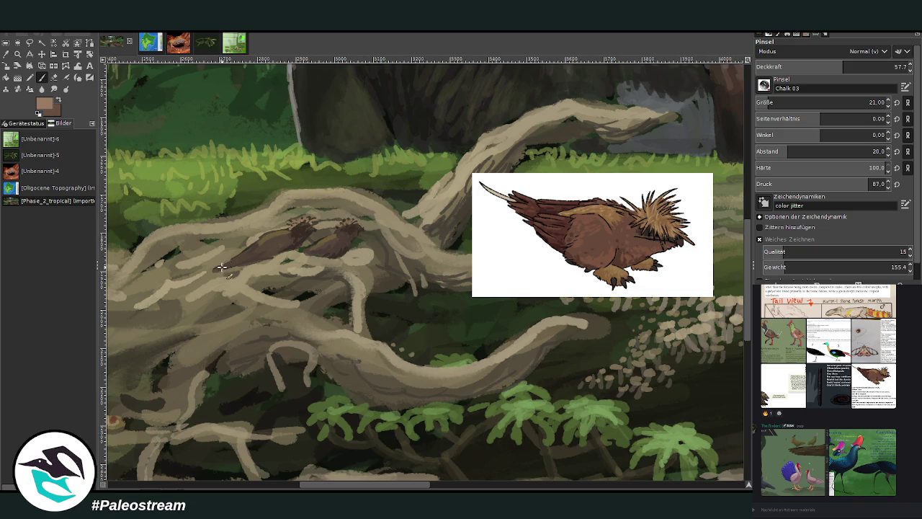
left_click(571, 87, "ctrl")
left_click_drag(835, 72, 817, 66)
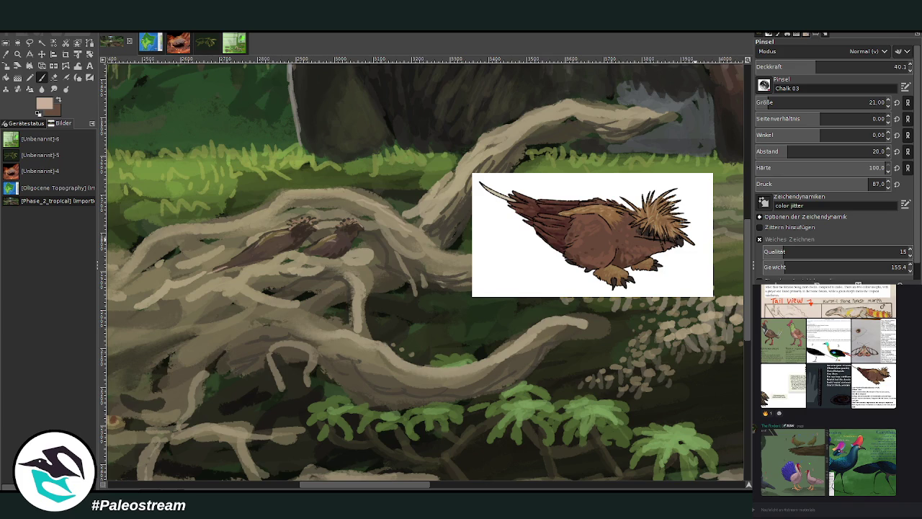
key("Delete")
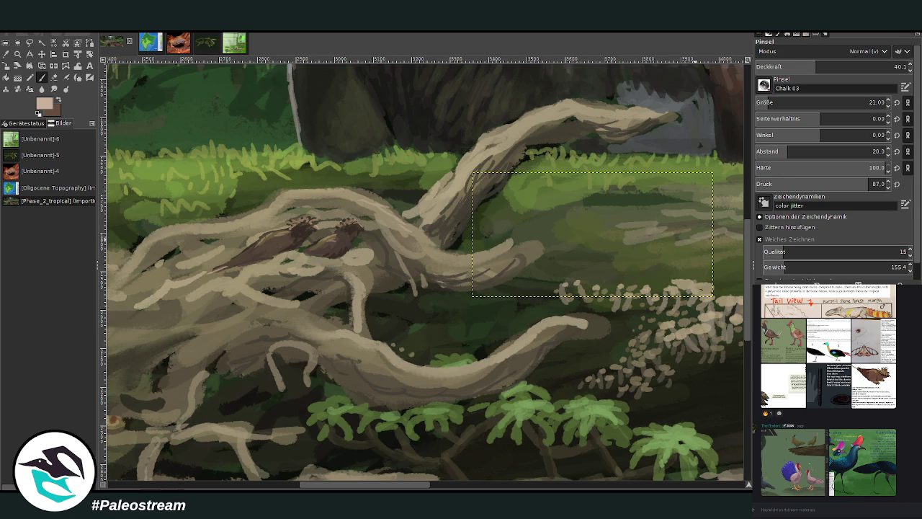
- Clear the selection, sample the log's tan and paint light strokes on its tip, lower side and top edge
key("ctrl+shift+a")
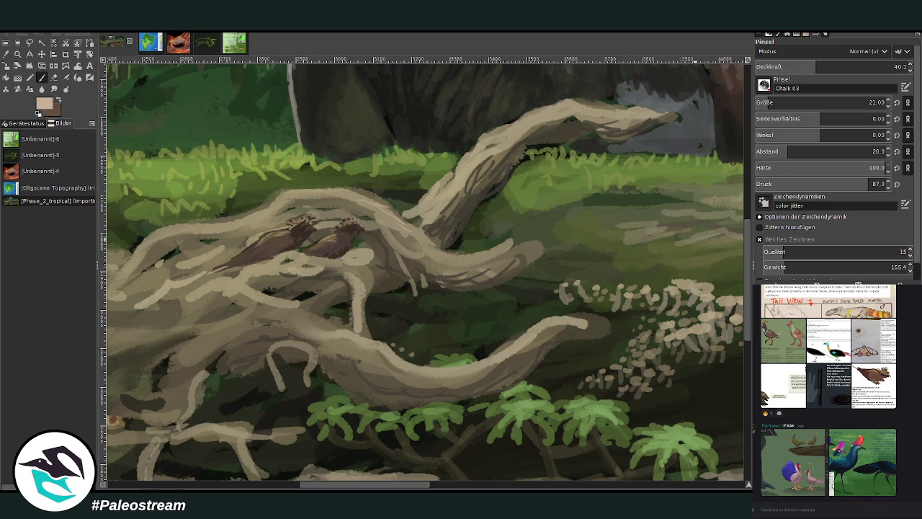
key("o")
left_click(441, 191)
left_click(42, 78)
left_click_drag(656, 115, 577, 103)
key("bracketright")
left_click_drag(491, 260, 536, 247)
left_click_drag(568, 318, 456, 384)
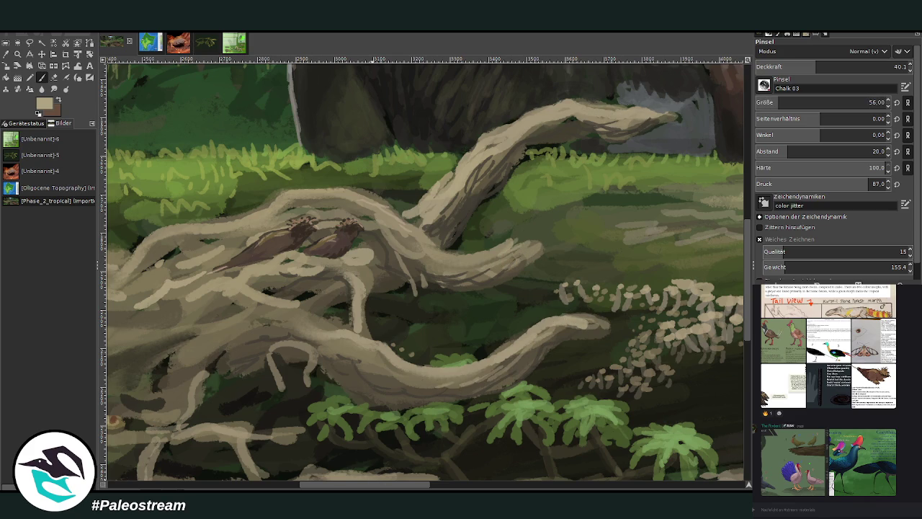
scroll(416, 409, "left", 5)
mouse_move(457, 356)
left_mouse_down()
mouse_move(328, 349)
mouse_move(316, 244)
mouse_move(362, 232)
left_mouse_up()
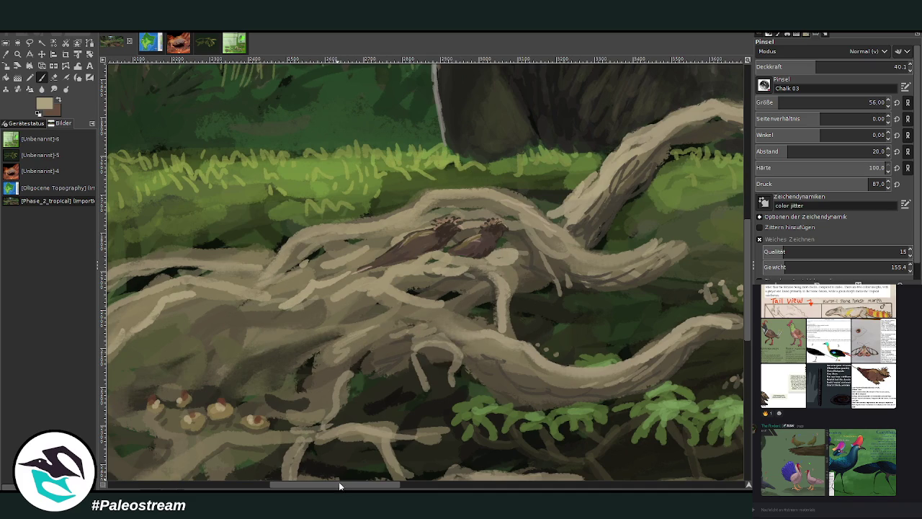
left_click_drag(338, 481, 298, 481)
mouse_move(402, 292)
left_mouse_down()
mouse_move(353, 255)
mouse_move(321, 266)
mouse_move(450, 253)
mouse_move(321, 265)
mouse_move(242, 331)
left_mouse_up()
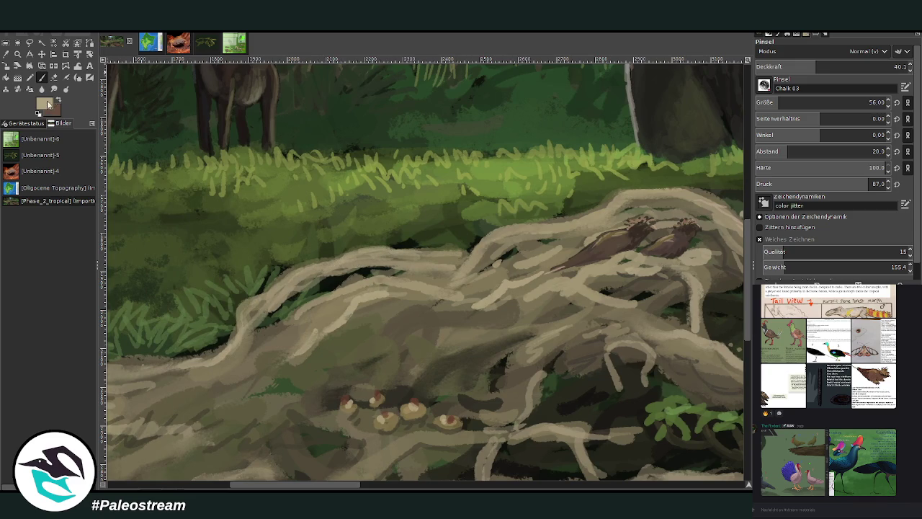
- Shade the log's upper edge and middle with dark brown-grey, brush sizes 85–46, opacity 72.6 to 50
left_click(715, 241, "ctrl")
left_click_drag(756, 102, 792, 101)
left_click_drag(418, 262, 348, 270)
left_click_drag(775, 67, 868, 66)
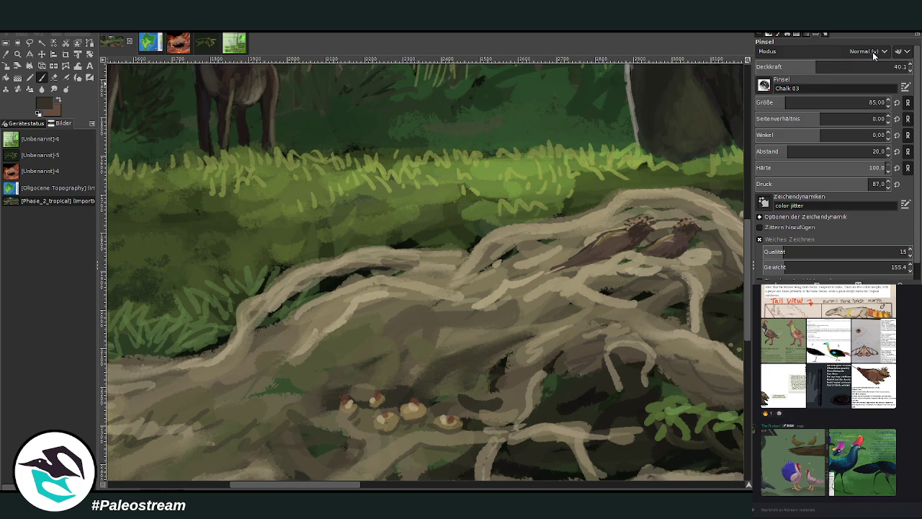
left_click_drag(782, 103, 768, 103)
left_click_drag(411, 253, 258, 335)
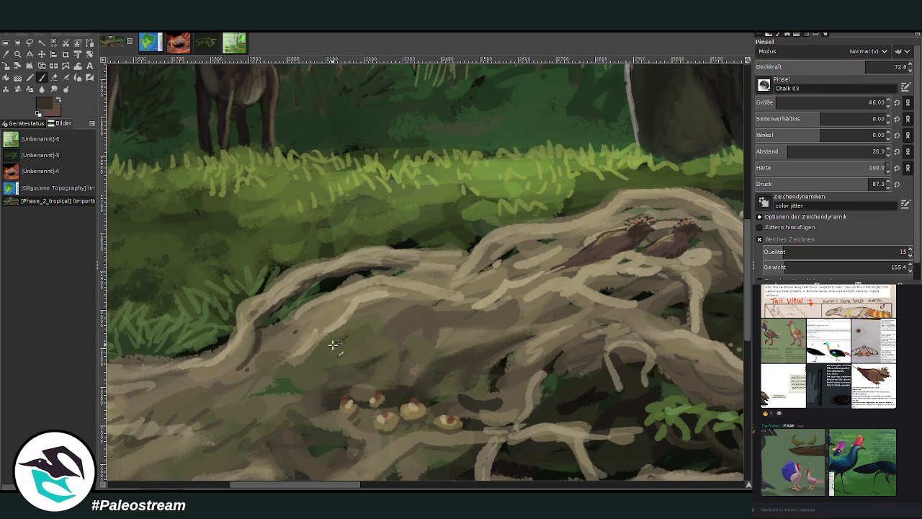
left_click_drag(769, 103, 773, 102)
left_click(833, 66)
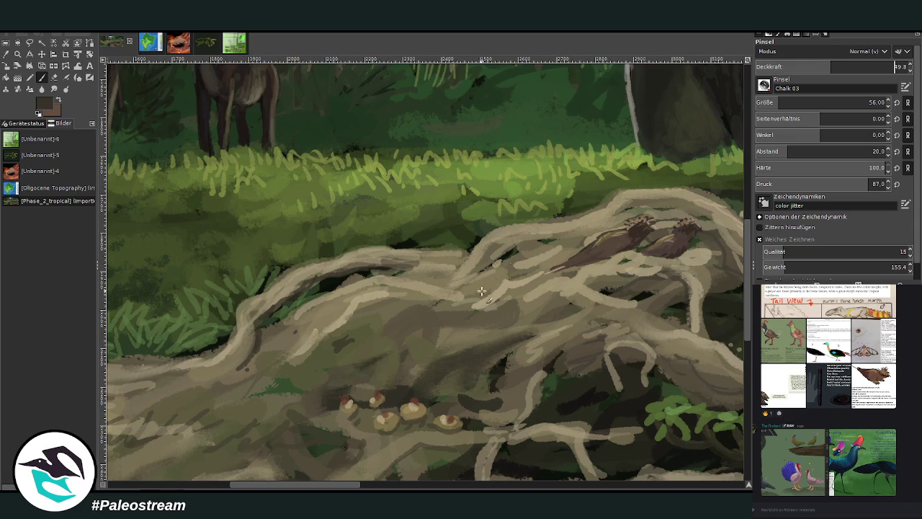
mouse_move(332, 394)
left_mouse_down()
mouse_move(396, 329)
mouse_move(451, 330)
mouse_move(349, 337)
mouse_move(310, 353)
left_mouse_up()
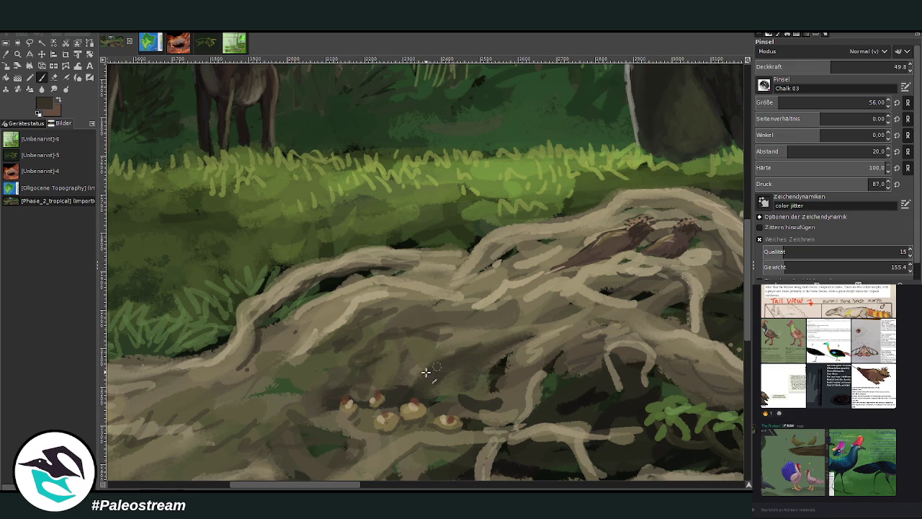
scroll(533, 331, "right", 3)
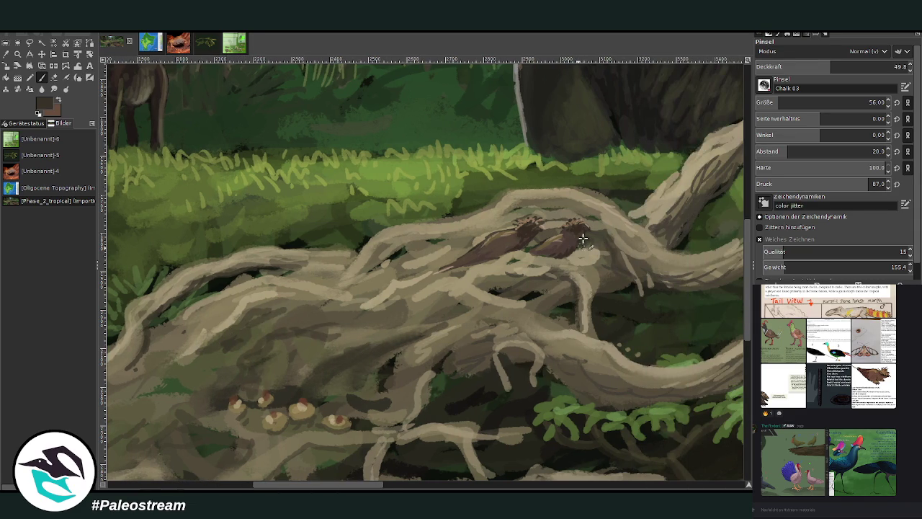
mouse_move(442, 245)
left_mouse_down()
mouse_move(467, 237)
mouse_move(448, 253)
left_mouse_up()
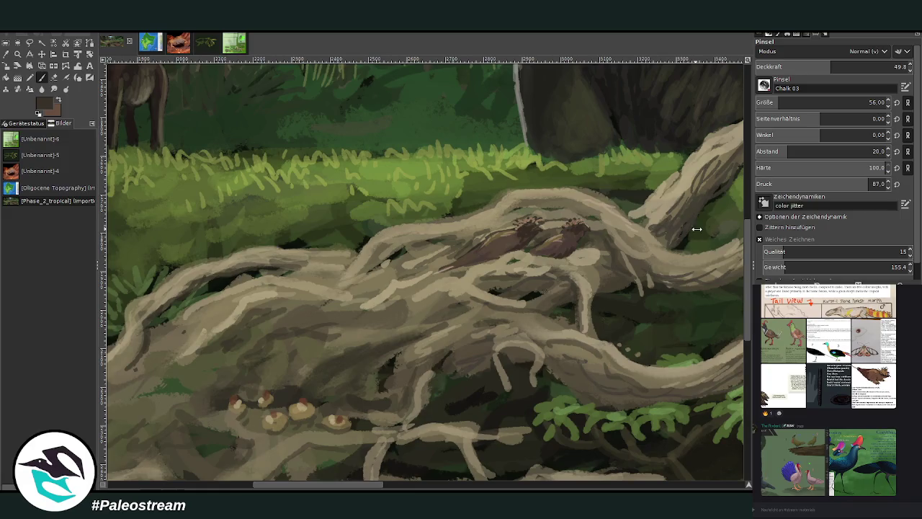
- At opacity 82, dab light beige root colour onto the dark ground
left_click(826, 67)
type("82")
key("Return")
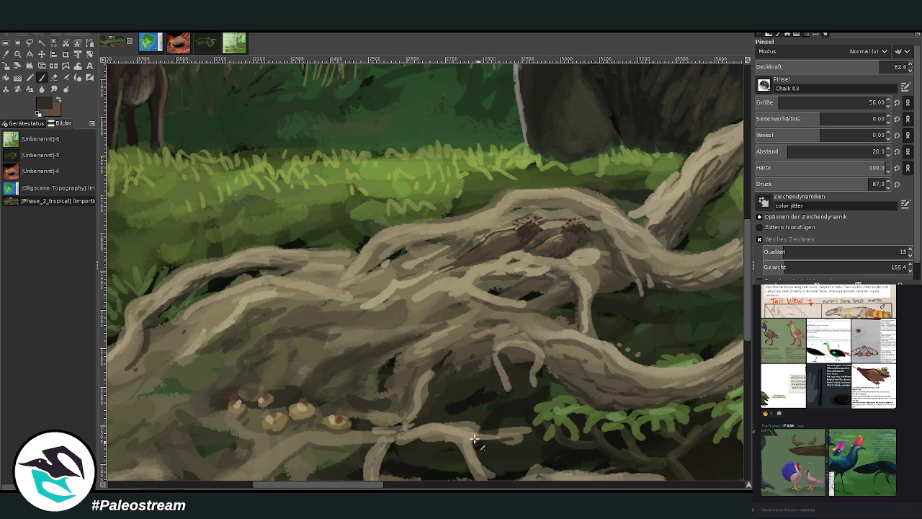
left_click(729, 233, "ctrl")
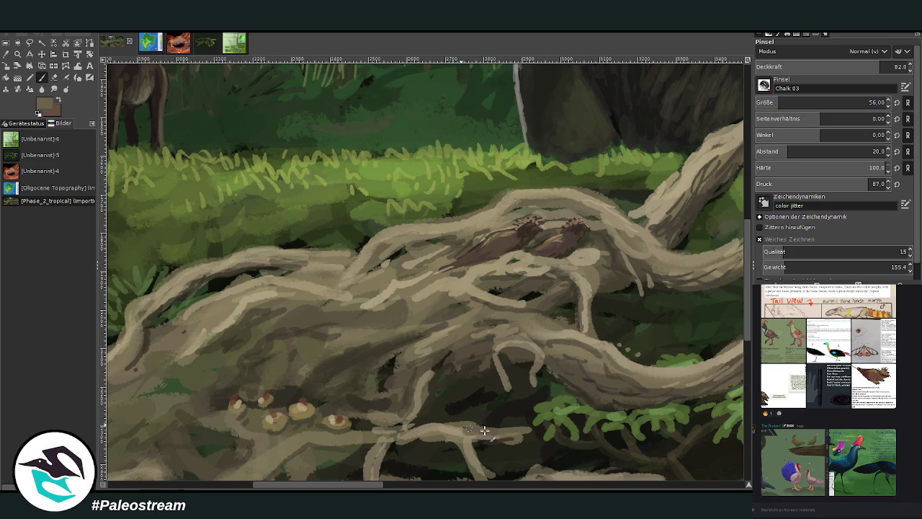
scroll(467, 456, "left", 4)
scroll(504, 233, "left", 2)
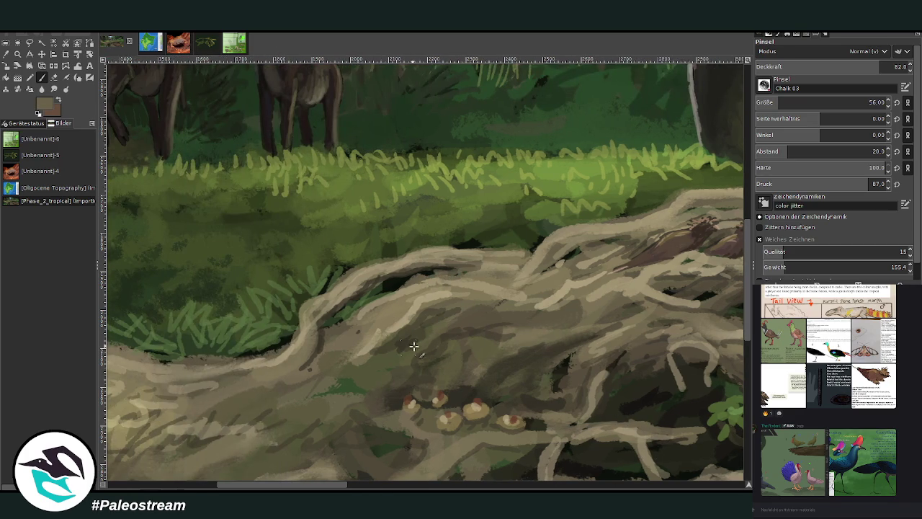
left_click_drag(338, 389, 376, 381)
left_click_drag(376, 425, 360, 458)
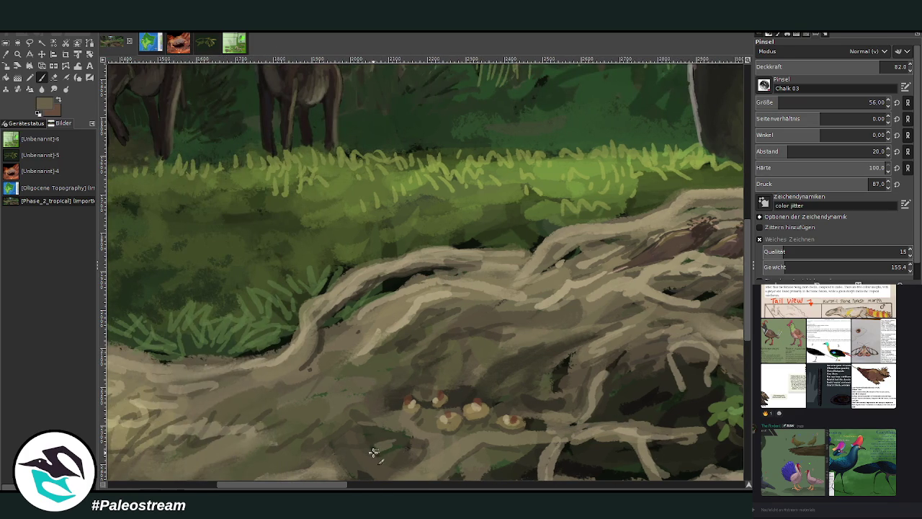
scroll(266, 412, "down", 3)
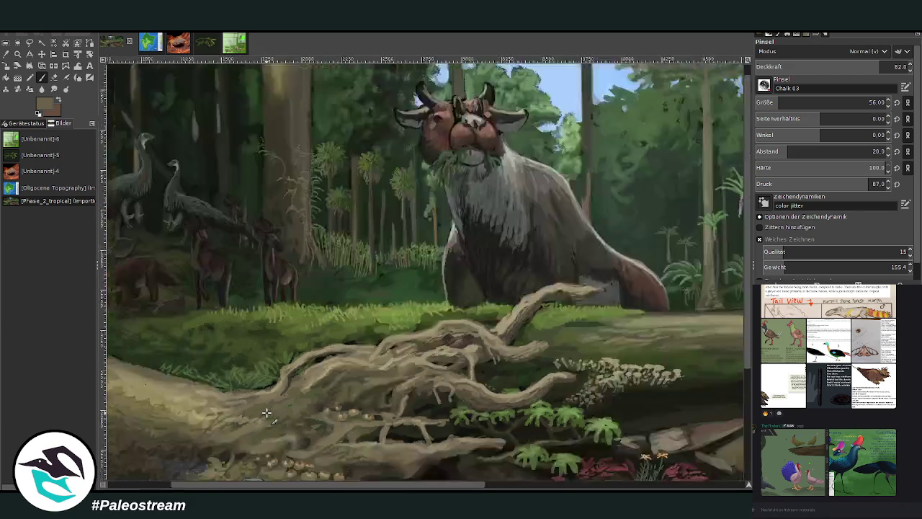
- Zoom in on the cow and roots area of the painting
scroll(265, 412, "down", 3)
key("z")
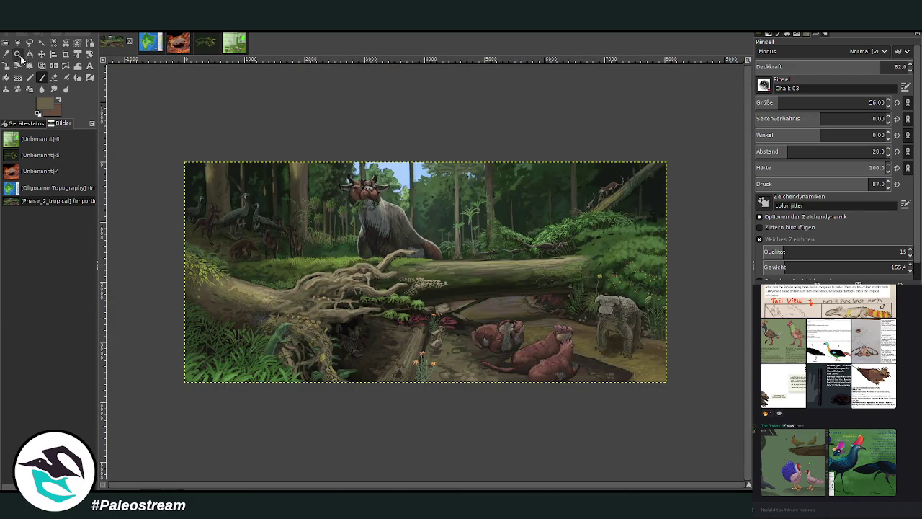
left_click_drag(198, 120, 460, 395)
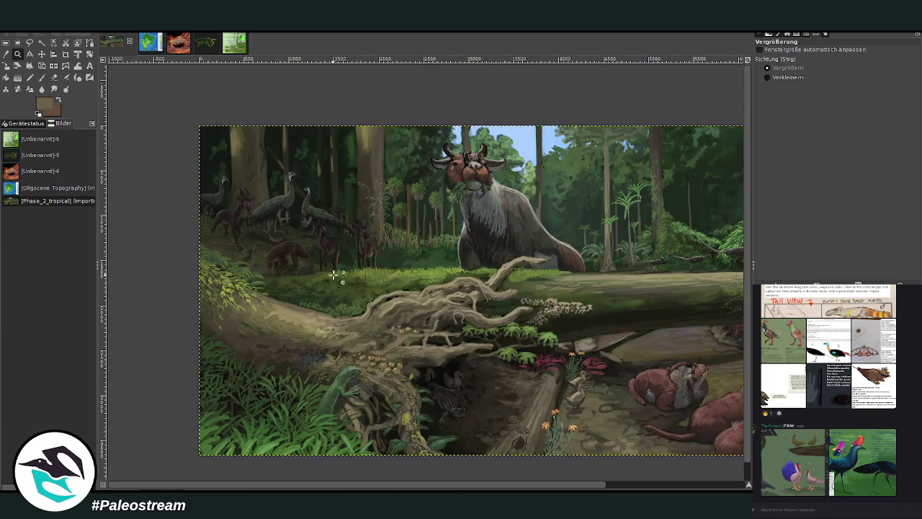
left_click_drag(327, 160, 585, 380)
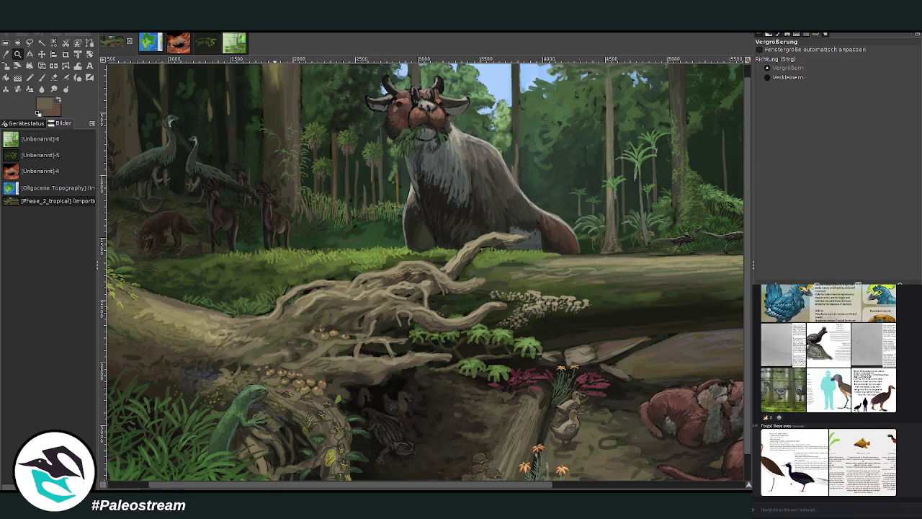
- Copy the Corythiagallus rooster image from the browser and paste it into the painting
left_click(866, 409)
right_click(867, 409)
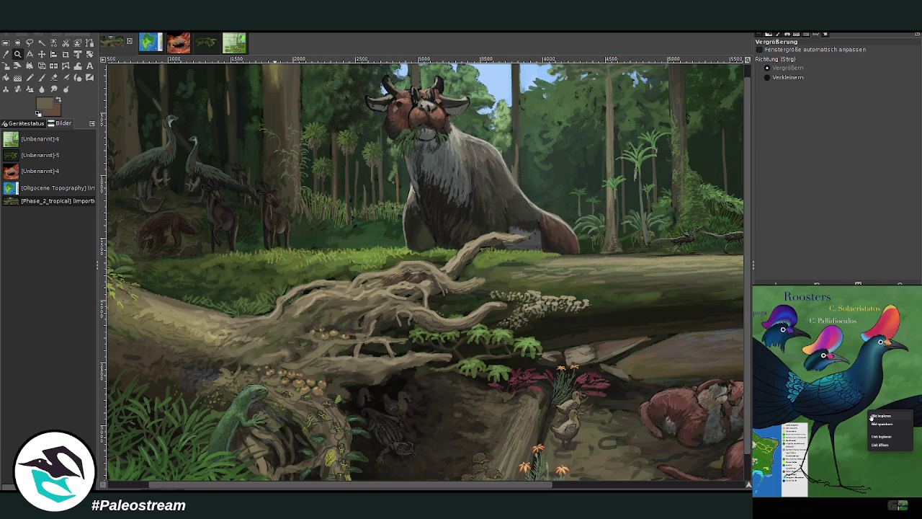
left_click(871, 417)
key("Escape")
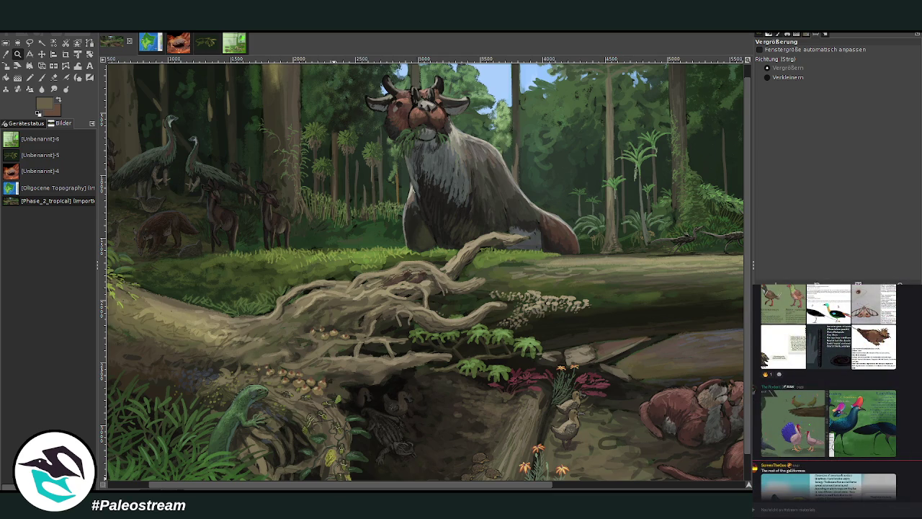
left_click(595, 487)
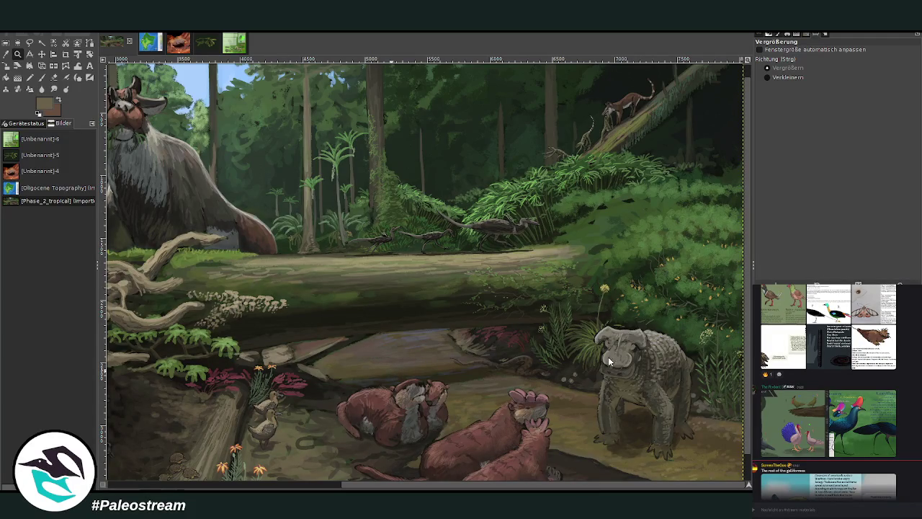
key("ctrl+v")
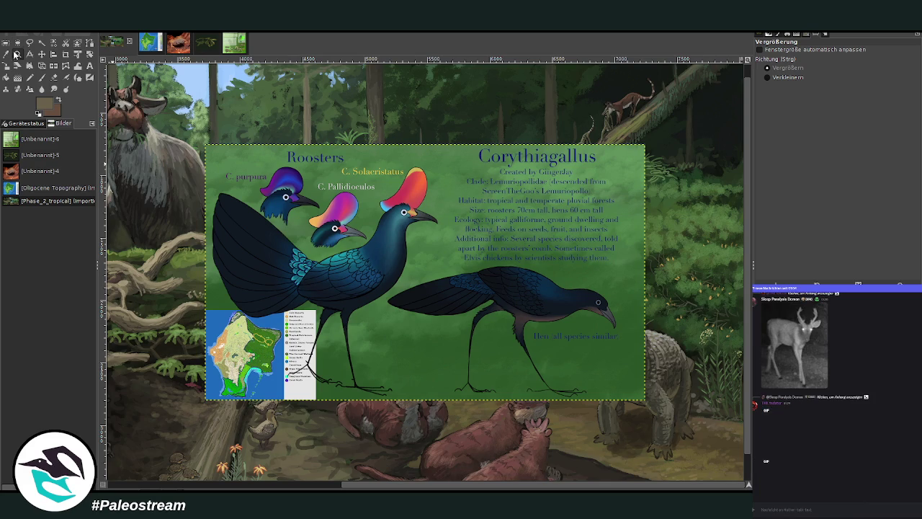
left_click_drag(205, 134, 461, 429)
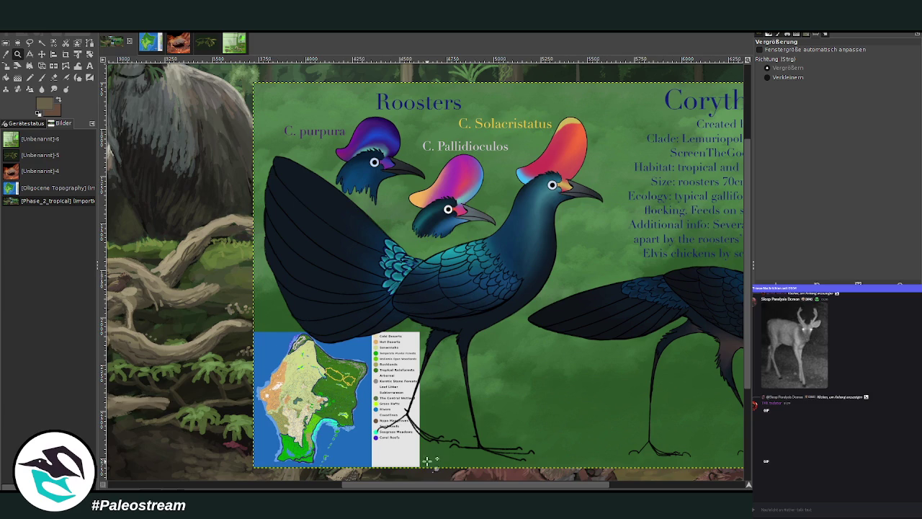
scroll(475, 292, "right", 5)
scroll(570, 416, "down", 1)
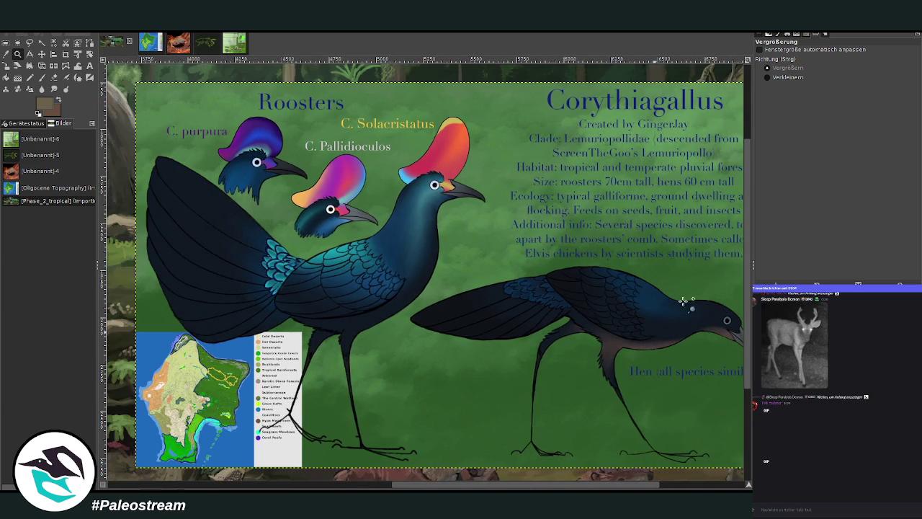
left_click(235, 283, "ctrl")
double_click(235, 283)
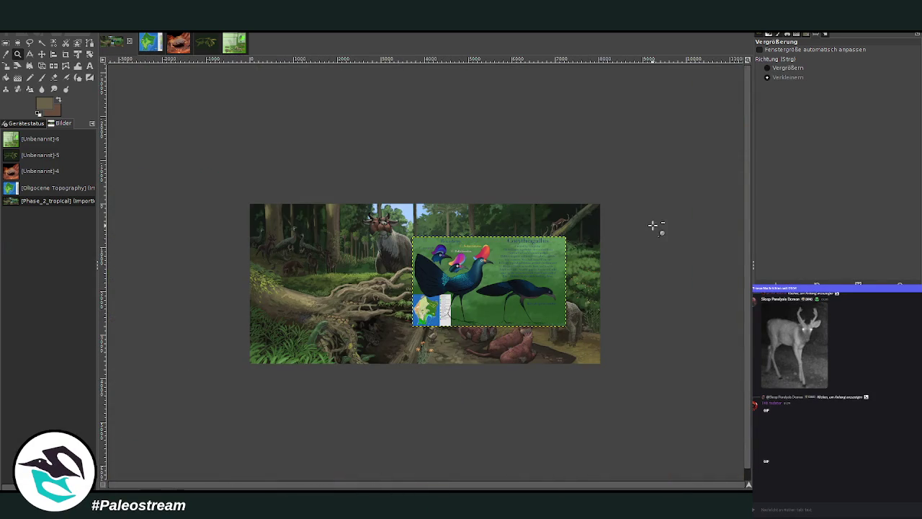
left_click(768, 67)
left_click_drag(307, 196, 582, 342)
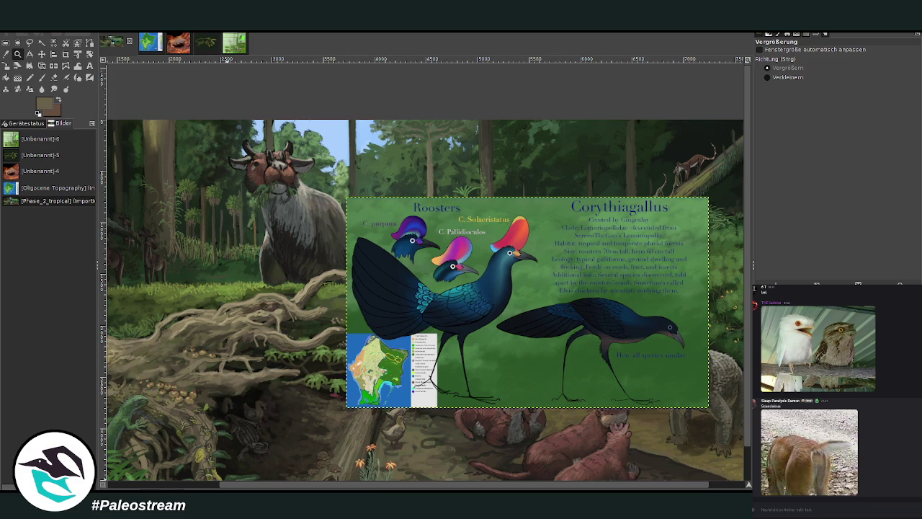
scroll(836, 392, "up", 3)
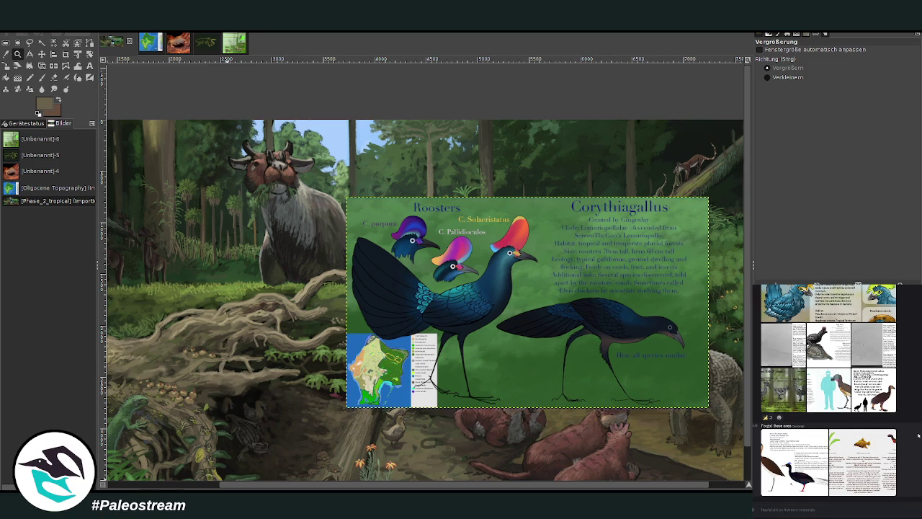
mouse_move(828, 462)
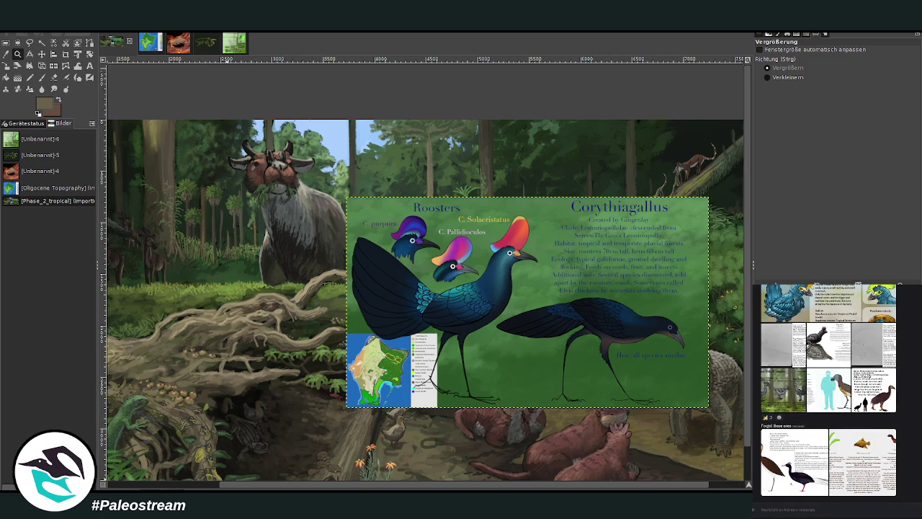
- Try cropping the rooster sheet, undo it, and scale the full panel to 1459 × 850 px
left_click(65, 54)
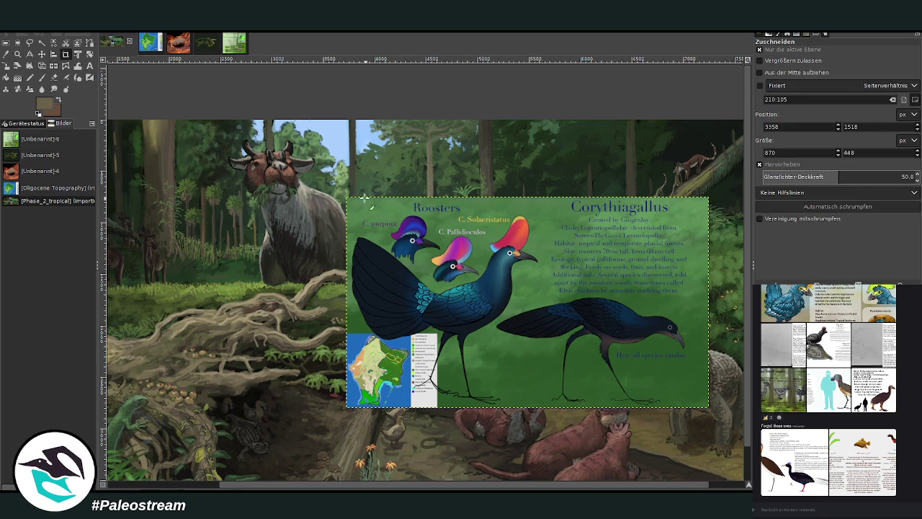
left_click_drag(344, 196, 546, 412)
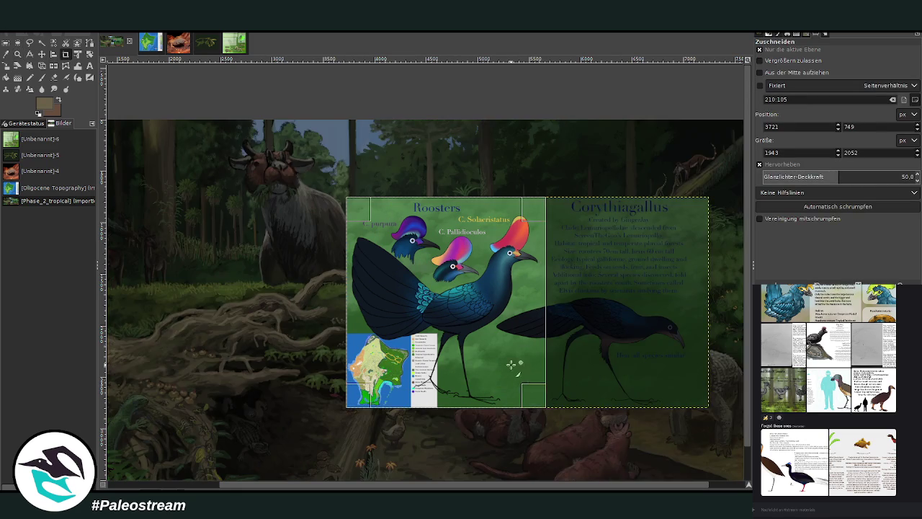
double_click(488, 317)
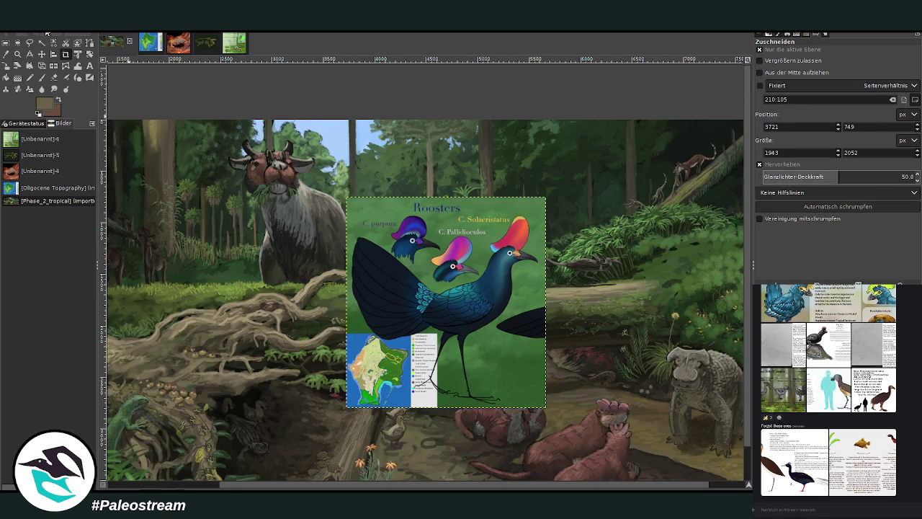
key("ctrl+z")
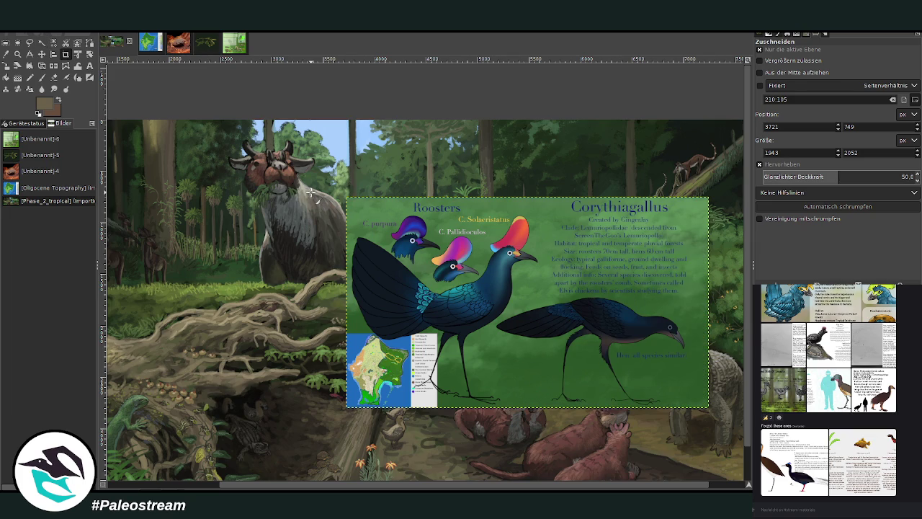
left_click(5, 65)
left_click(601, 329)
mouse_move(601, 329)
left_mouse_down()
mouse_move(418, 245)
mouse_move(452, 209)
mouse_move(428, 226)
left_mouse_up()
- Apply the scale, pan the canvas and zoom out to see the small rooster card above the log
left_click(710, 130)
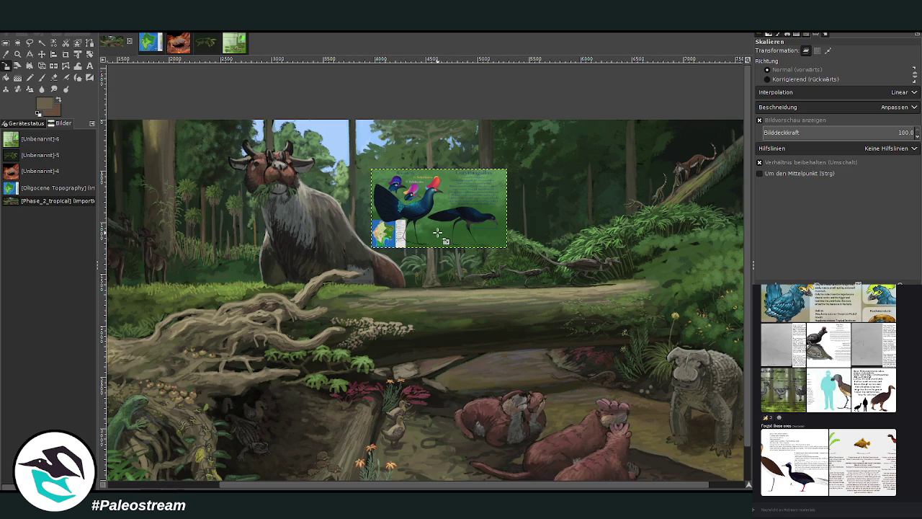
mouse_move(304, 489)
left_mouse_down()
mouse_move(213, 489)
mouse_move(340, 488)
mouse_move(152, 484)
left_mouse_up()
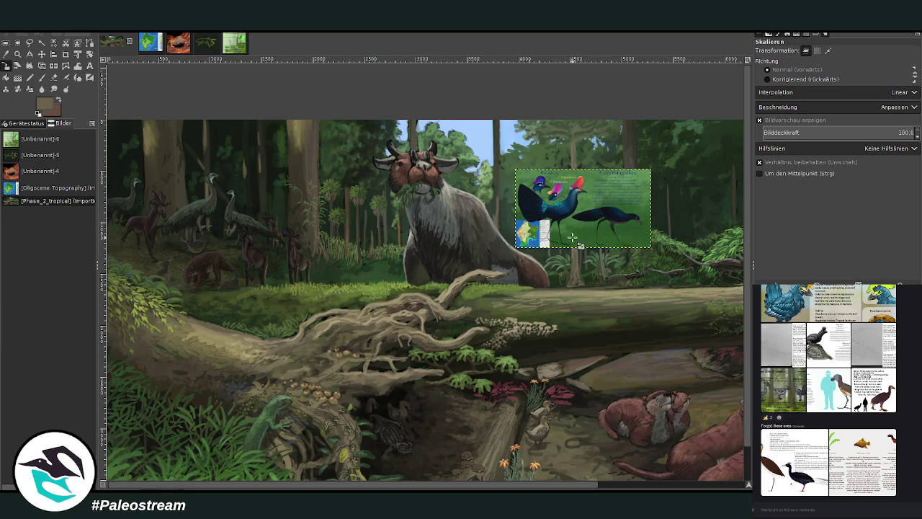
mouse_move(389, 484)
left_mouse_down()
mouse_move(536, 484)
mouse_move(413, 483)
mouse_move(510, 479)
mouse_move(490, 479)
left_mouse_up()
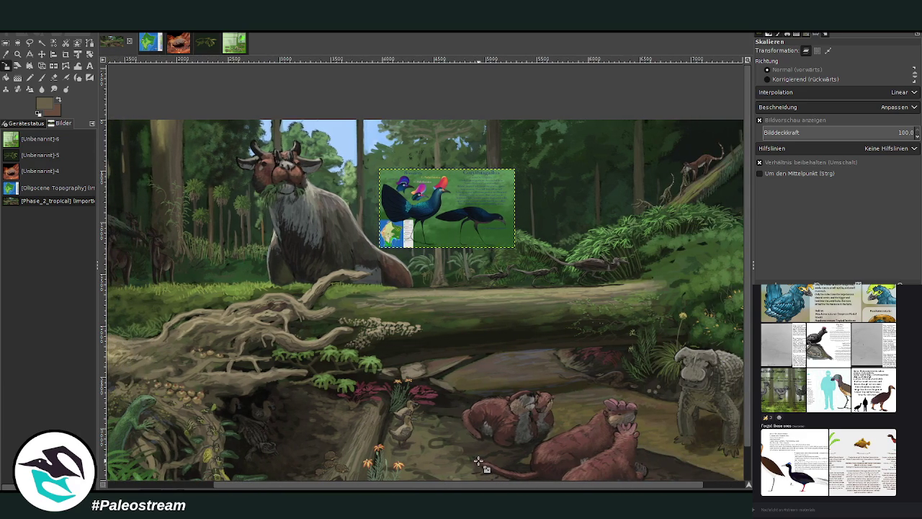
left_click(18, 53)
left_click(784, 77)
left_click(328, 235)
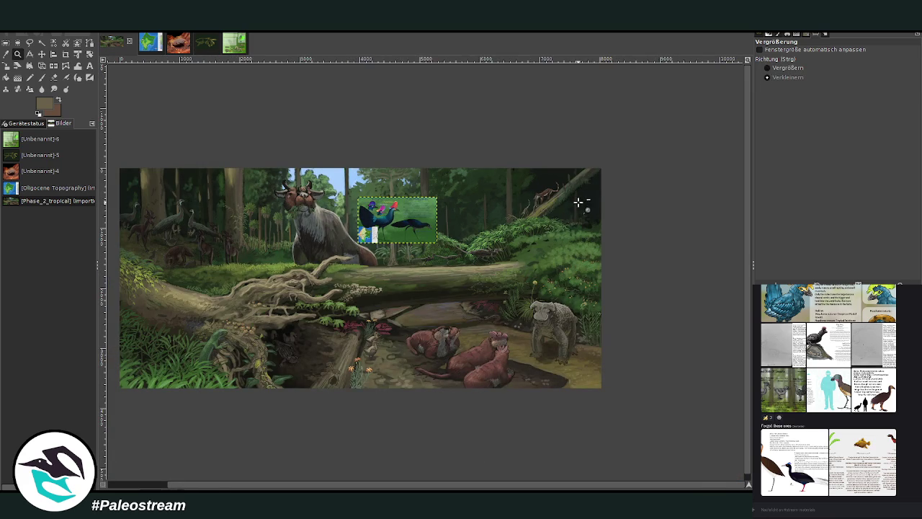
left_click(767, 68)
left_click_drag(277, 170, 463, 316)
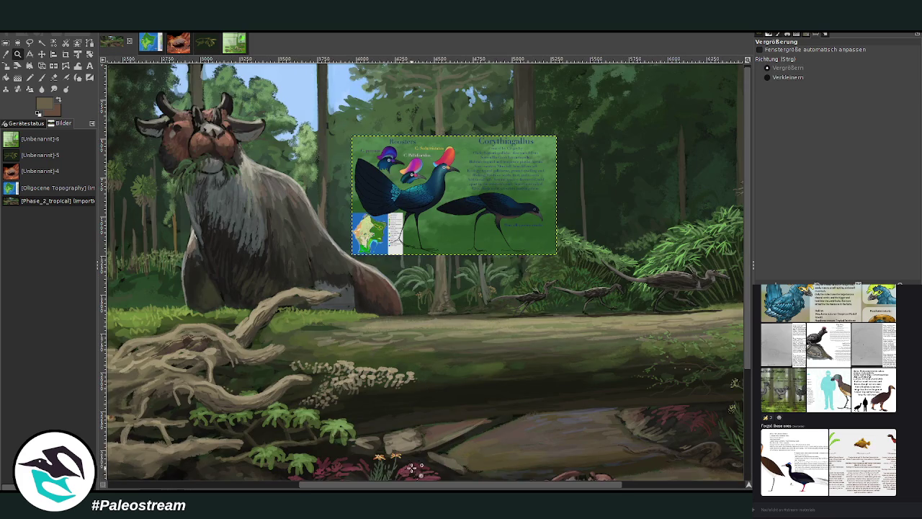
left_click_drag(418, 484, 547, 487)
scroll(393, 370, "down", 3)
scroll(394, 371, "up", 3)
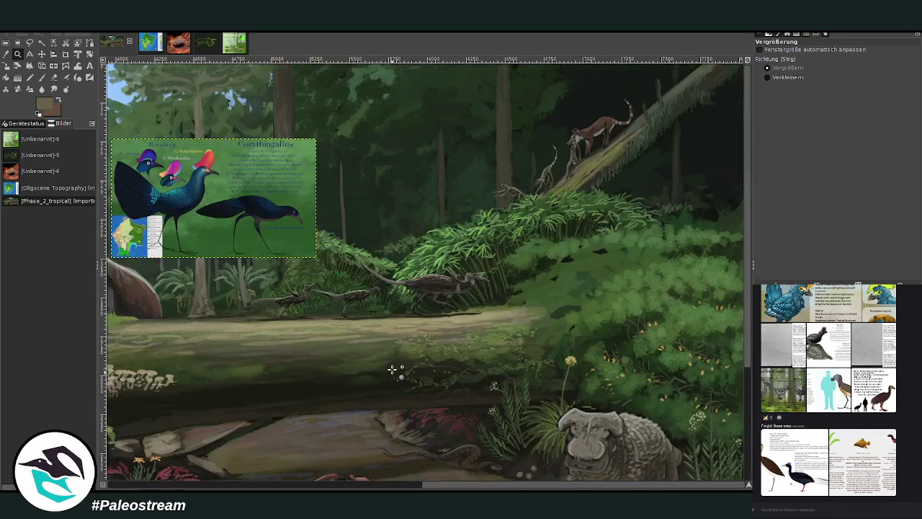
left_click_drag(445, 480, 263, 474)
left_click(830, 513)
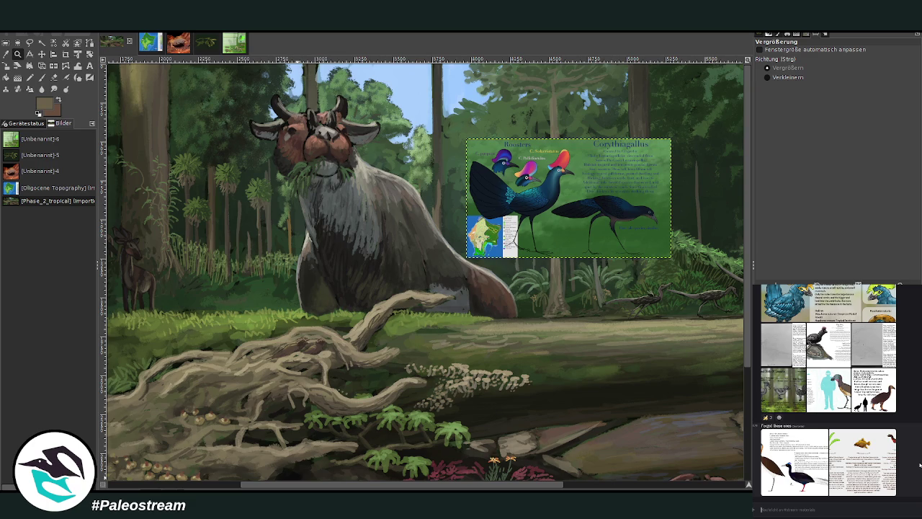
left_click(790, 512)
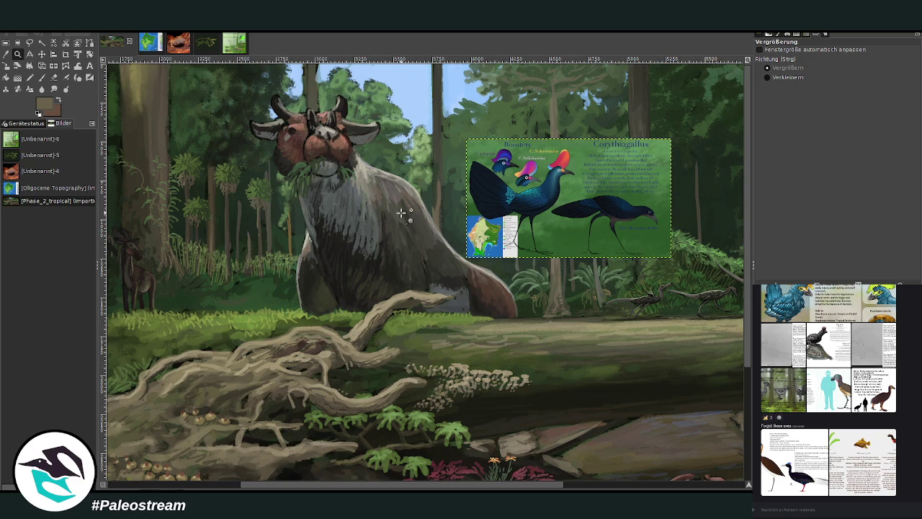
scroll(548, 385, "right", 10)
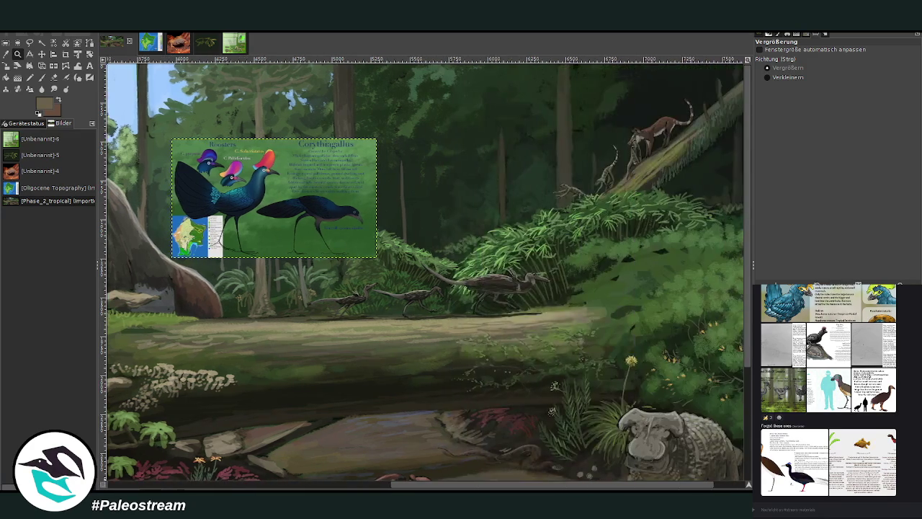
mouse_move(504, 483)
left_mouse_down()
mouse_move(263, 481)
mouse_move(491, 489)
left_mouse_up()
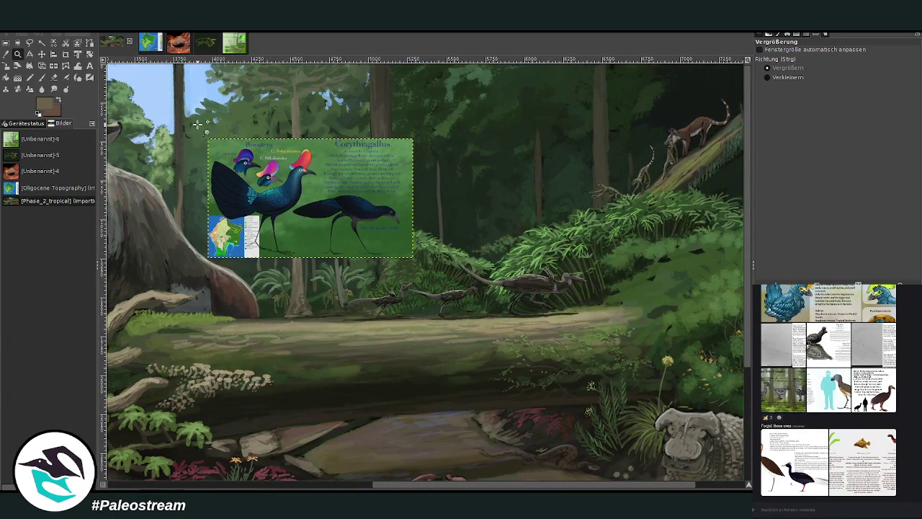
left_click_drag(195, 121, 481, 268)
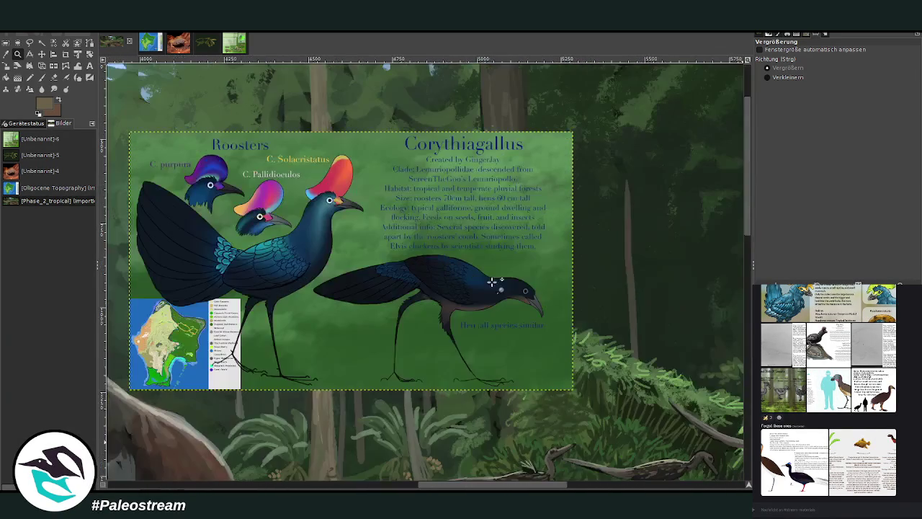
left_click_drag(132, 92, 638, 382)
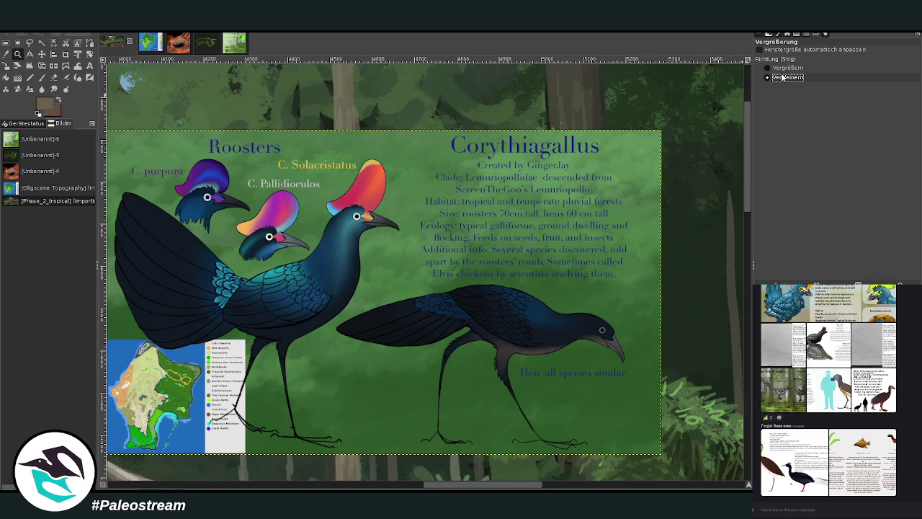
left_click(231, 323, "ctrl")
left_click(231, 323, "ctrl")
scroll(231, 323, "down", 5)
scroll(277, 346, "up", 3)
scroll(278, 347, "down", 3)
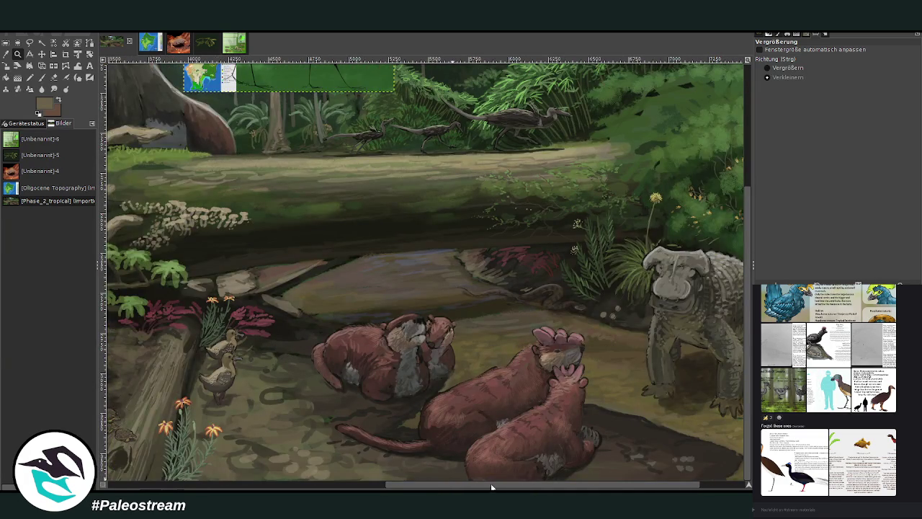
left_click_drag(492, 488, 537, 488)
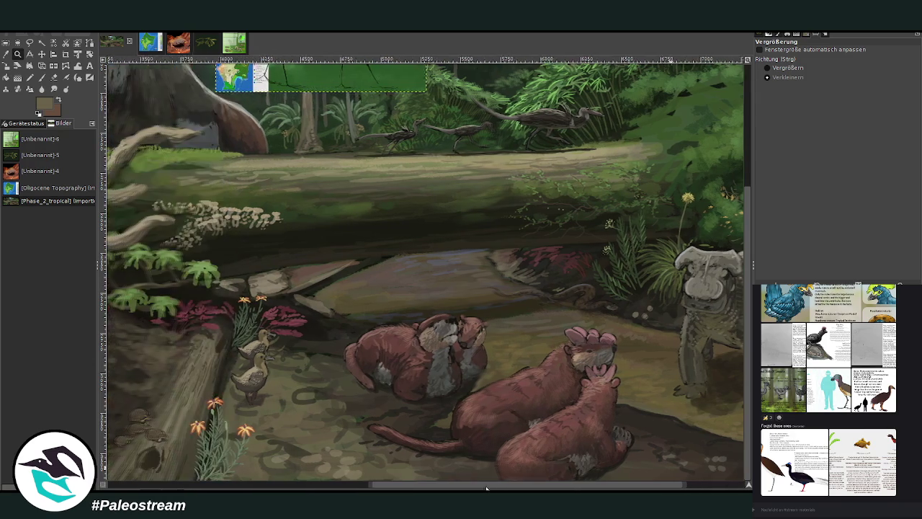
left_click_drag(545, 485, 465, 485)
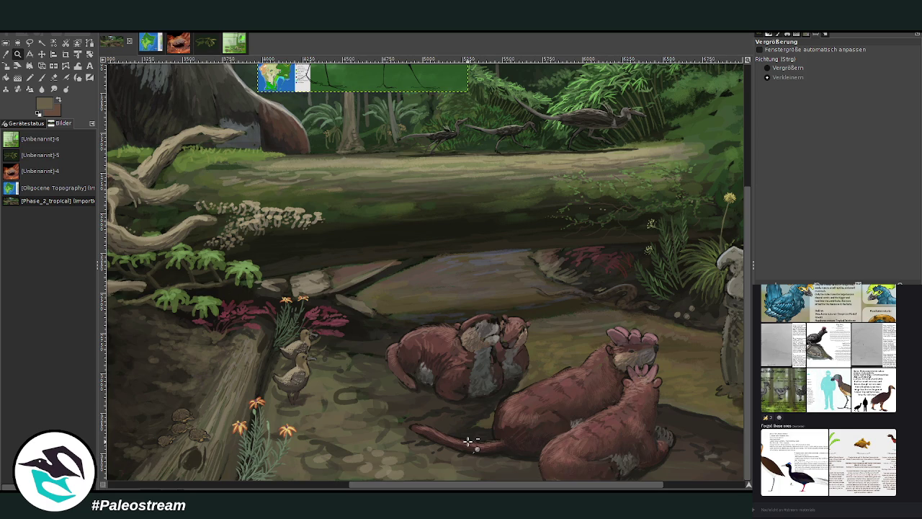
scroll(468, 440, "up", 3)
scroll(468, 440, "down", 3)
- Zoom in from the dinosaur trail to the otters and frame the foreground rock's edge
left_click(786, 68)
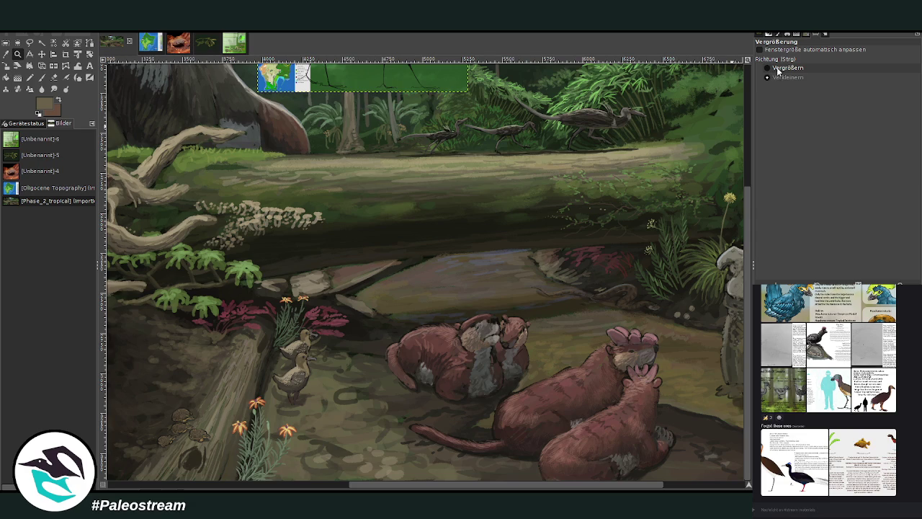
left_click_drag(349, 118, 613, 331)
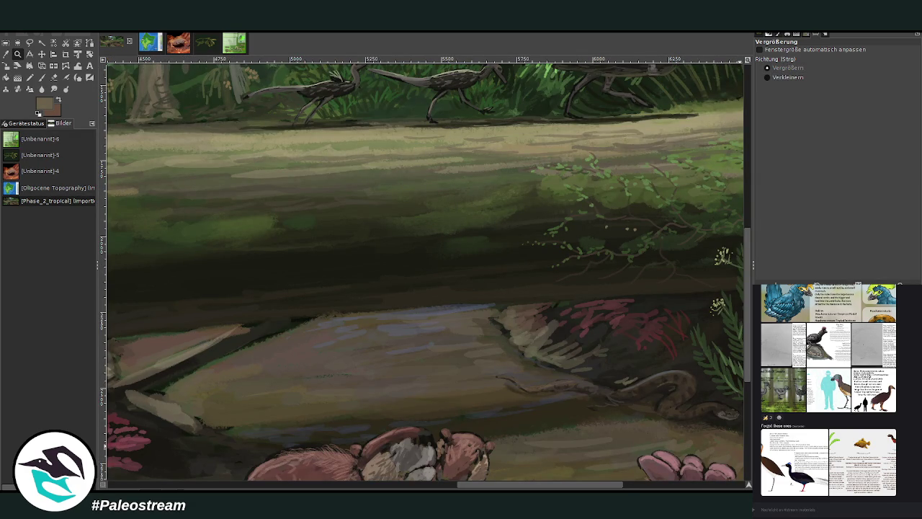
left_click(41, 77)
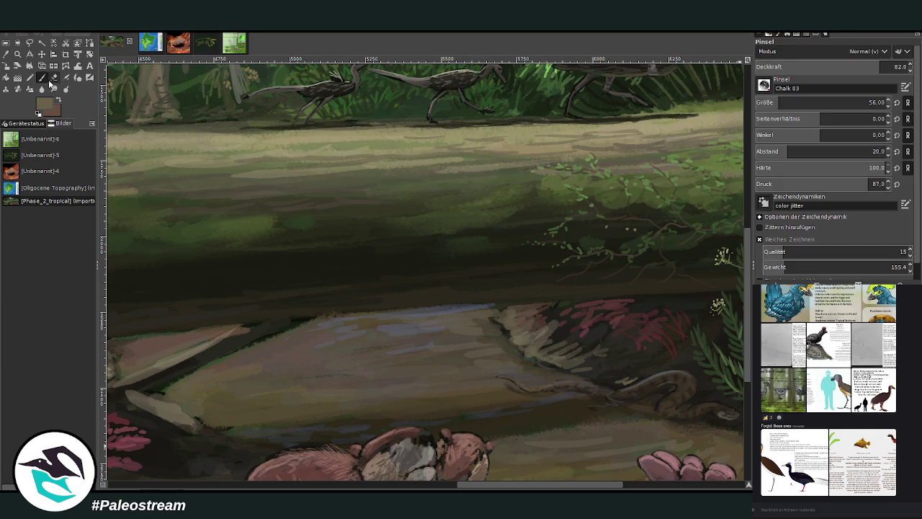
key("z")
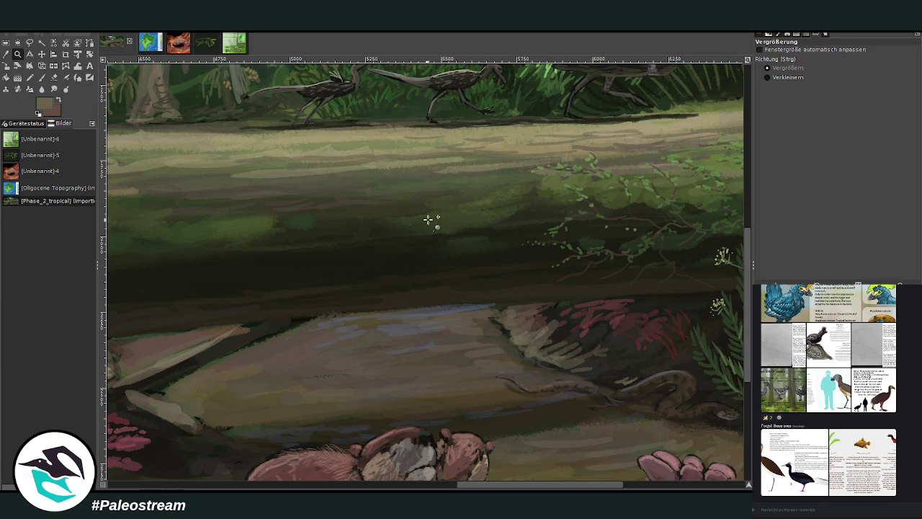
left_click(409, 315, "ctrl")
left_click(409, 315)
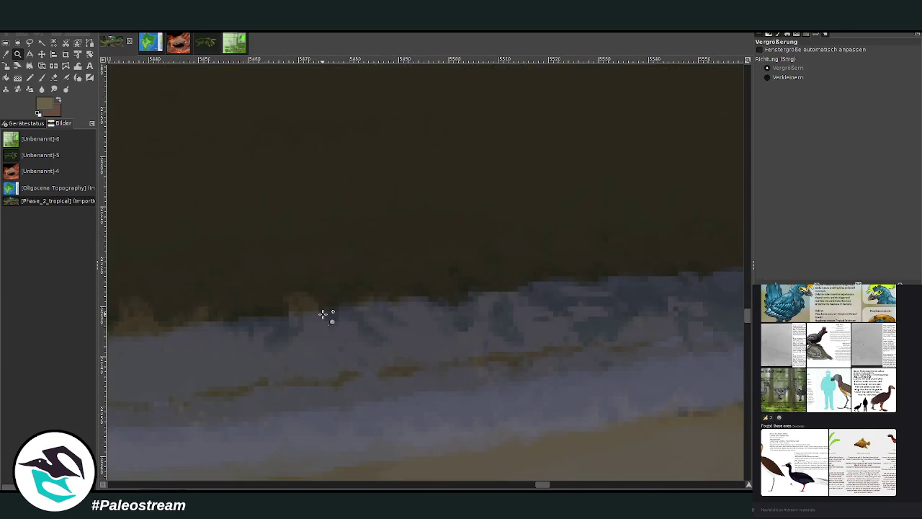
left_click(325, 314, "ctrl")
left_click(325, 315, "ctrl")
scroll(423, 445, "left", 5)
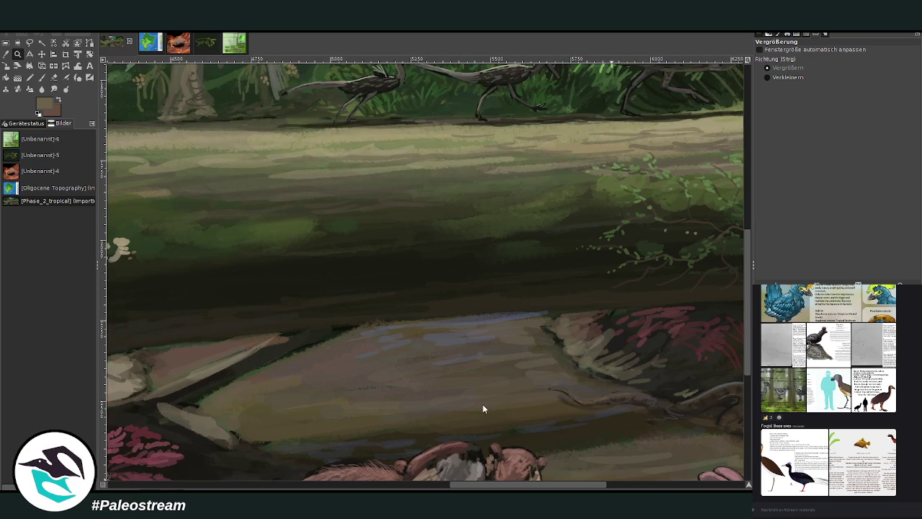
left_click(42, 77)
- Paint chalk strokes on the rock's upper edge, ending at brush size 96 and opacity 69.4
mouse_move(507, 337)
left_mouse_down()
mouse_move(473, 288)
mouse_move(422, 319)
mouse_move(541, 301)
mouse_move(545, 319)
mouse_move(571, 313)
mouse_move(549, 305)
mouse_move(585, 299)
mouse_move(609, 317)
mouse_move(583, 305)
mouse_move(601, 306)
mouse_move(546, 302)
mouse_move(617, 305)
left_mouse_up()
left_click(609, 316, "ctrl")
left_click(583, 322, "ctrl")
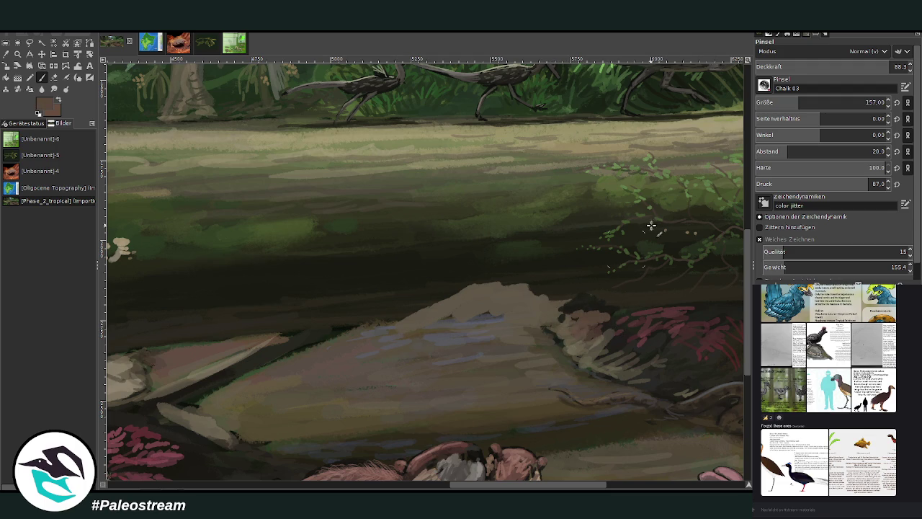
left_click(812, 66)
mouse_move(596, 303)
left_mouse_down()
mouse_move(569, 308)
mouse_move(587, 304)
mouse_move(555, 297)
mouse_move(568, 290)
mouse_move(533, 291)
mouse_move(572, 309)
mouse_move(531, 305)
left_mouse_up()
left_click(586, 305, "ctrl")
left_click(778, 103)
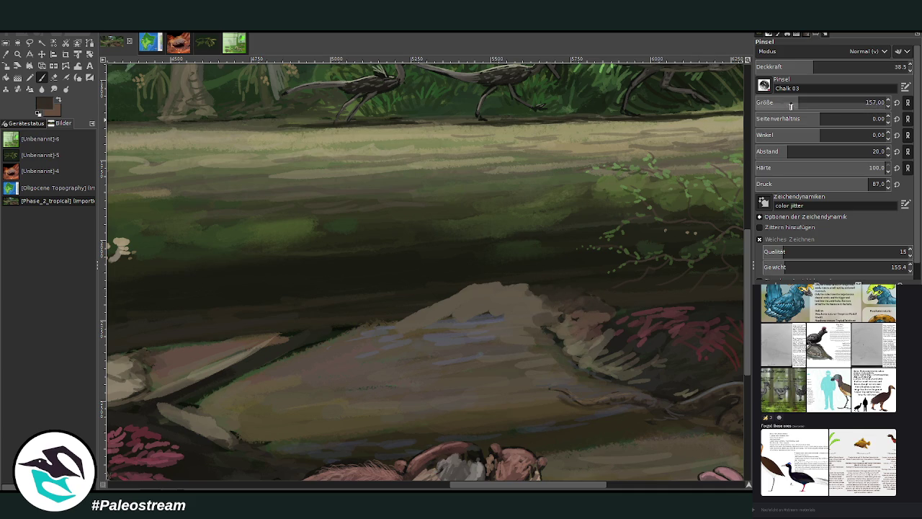
left_click(829, 66)
left_click(765, 102)
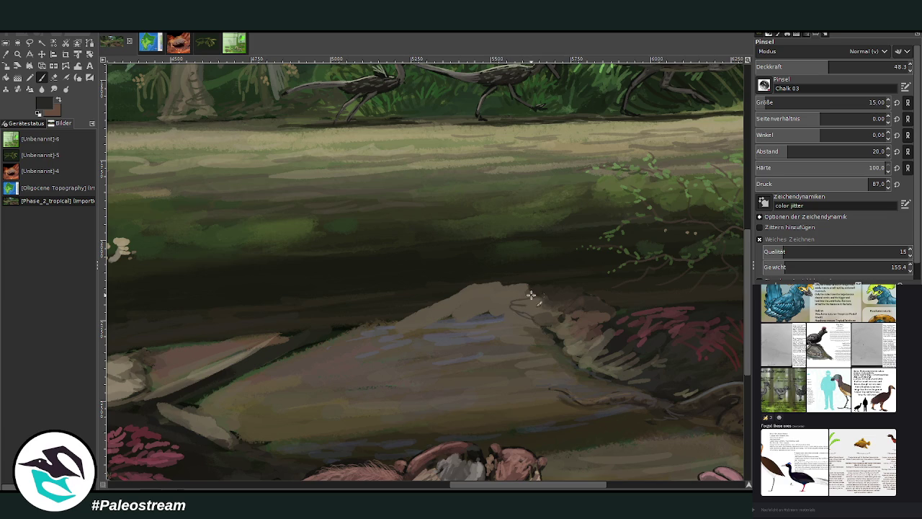
left_click(868, 102)
left_click(788, 102)
left_click(860, 67)
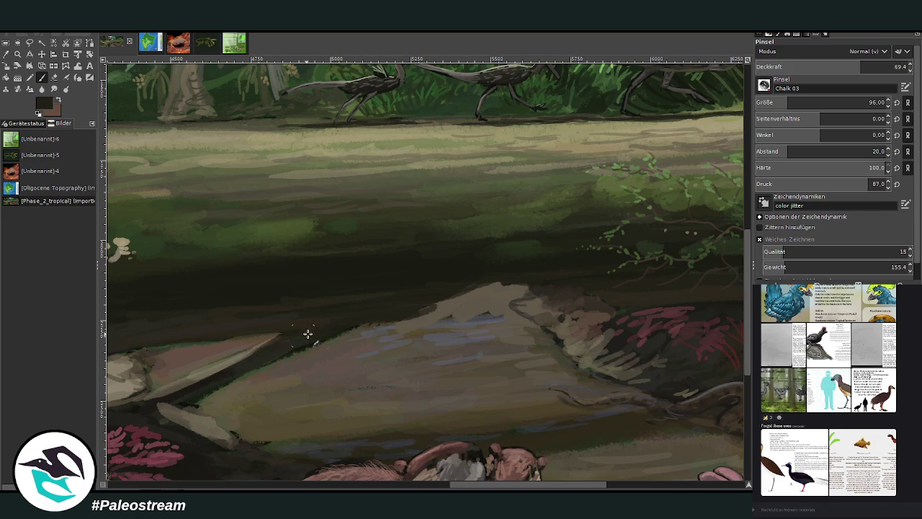
- Lighten the rock's top edge with bluish-grey, then sample its brown and enlarge the brush to 61
left_click(463, 328, "ctrl")
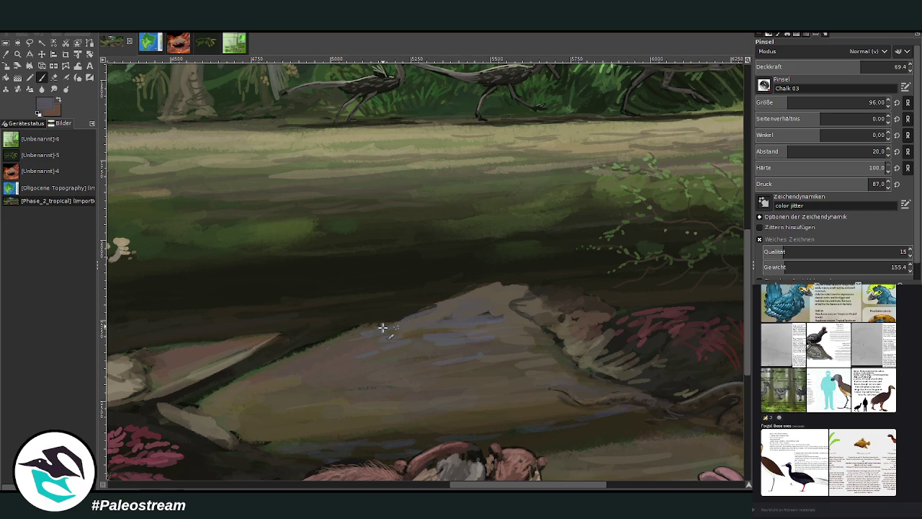
left_click(481, 275, "ctrl")
left_click(725, 248, "ctrl")
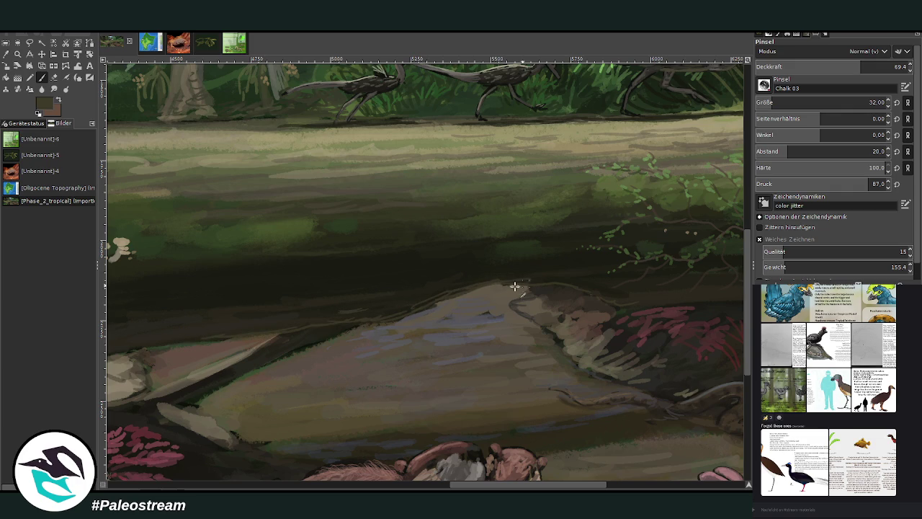
left_click(458, 317, "ctrl")
left_click_drag(504, 309, 450, 316)
left_click(499, 352, "ctrl")
key("bracketright")
key("bracketright")
key("bracketright")
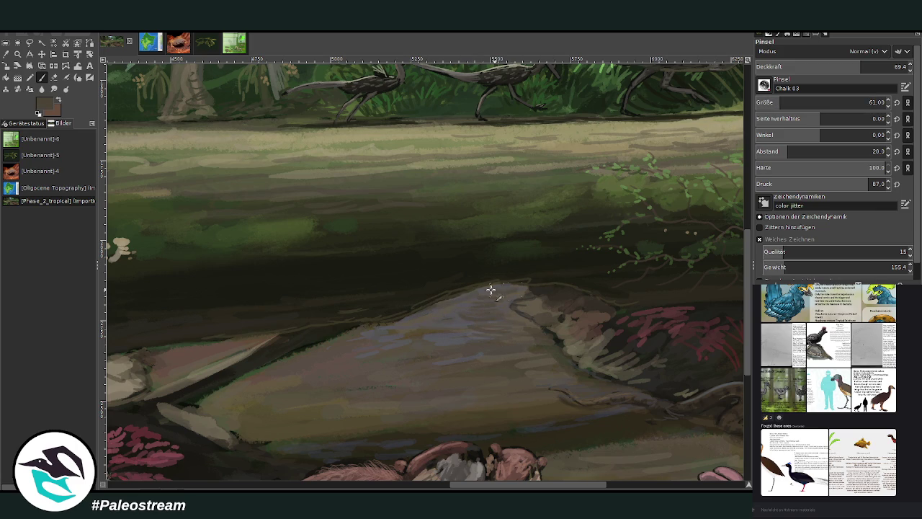
scroll(211, 249, "down", 3)
scroll(212, 250, "down", 2)
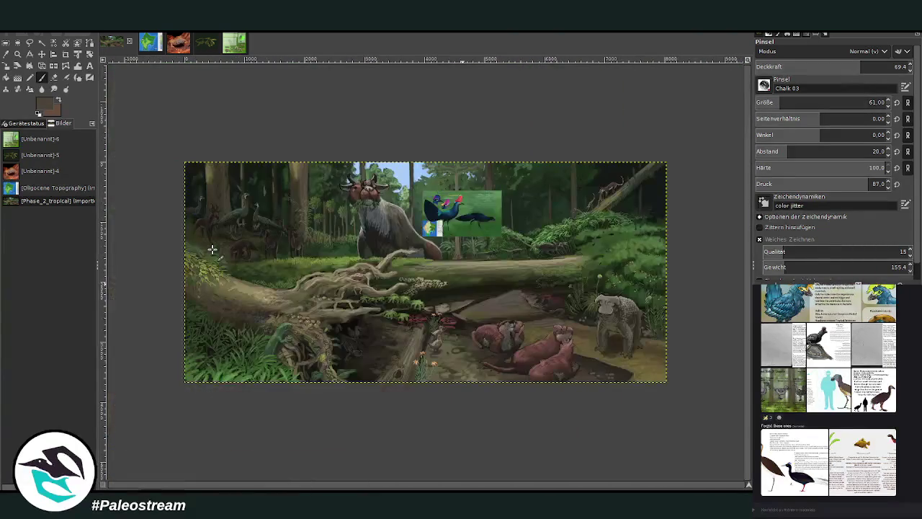
- Zoom the view in to frame the horned creature and the log
left_click(17, 54)
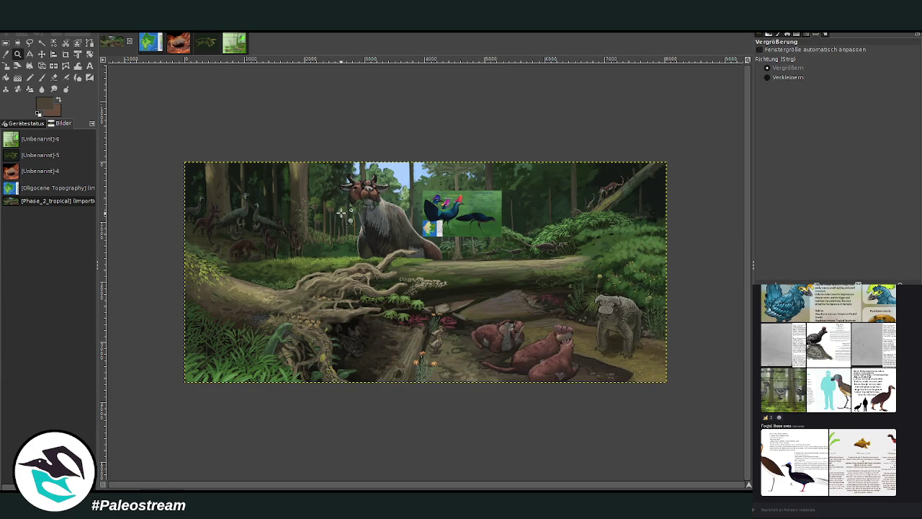
left_click(465, 248)
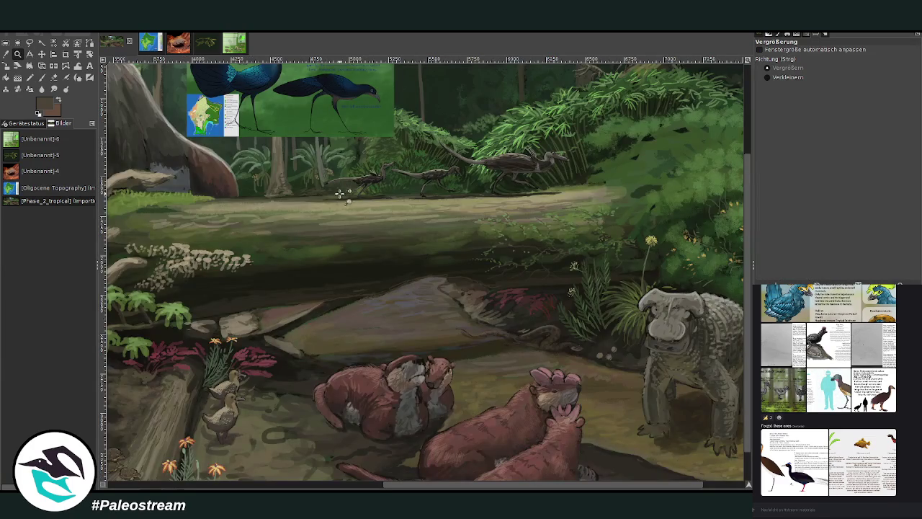
left_click(458, 346, "ctrl")
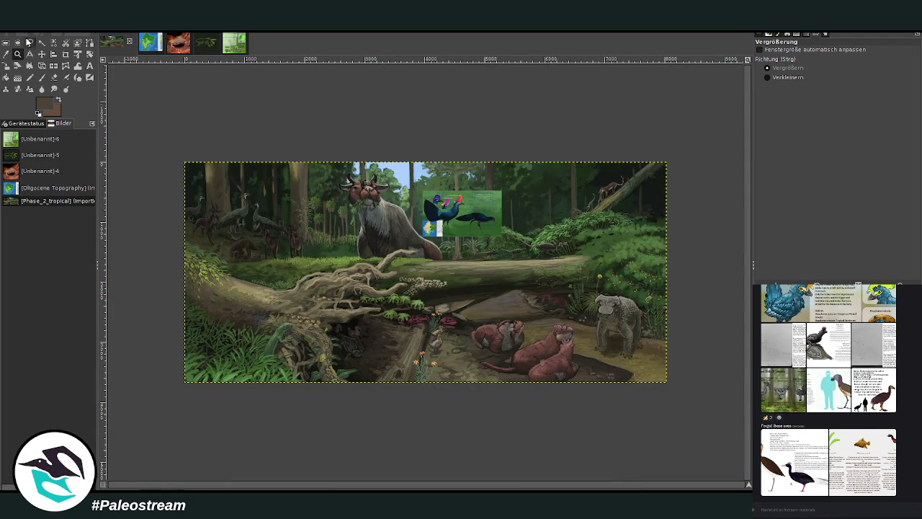
left_click_drag(265, 136, 434, 382)
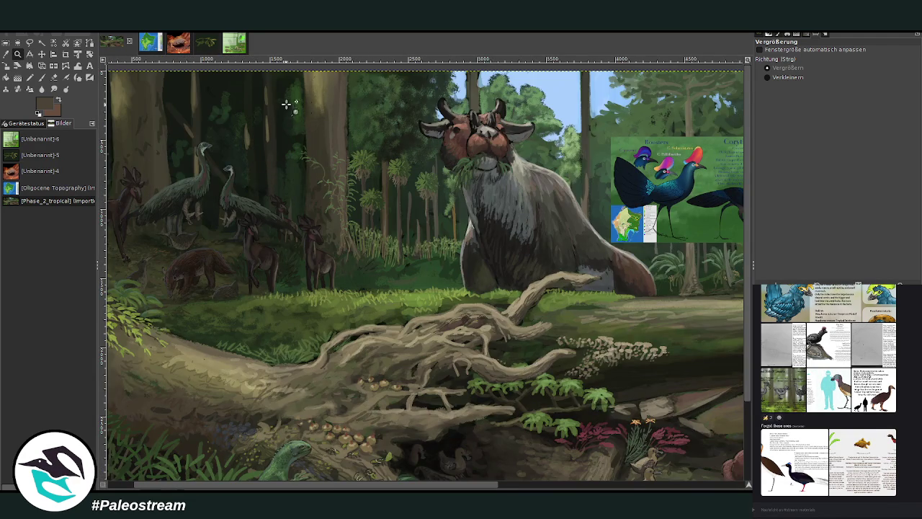
left_click_drag(283, 108, 579, 452)
- Set up a near-black paintbrush at size 94 and opacity 90.2
key("p")
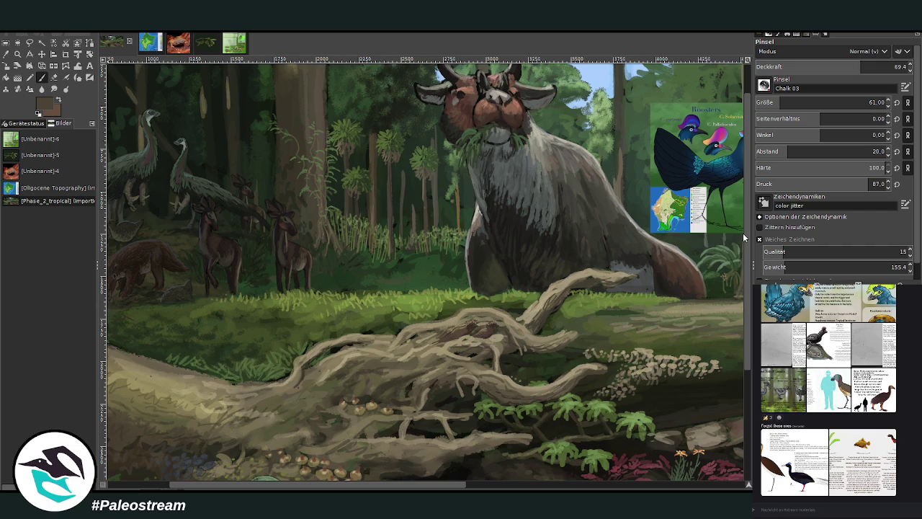
left_click(730, 250, "ctrl")
left_click(727, 259, "ctrl")
left_click(864, 102)
left_click(855, 68)
left_click(857, 102)
left_click(892, 66)
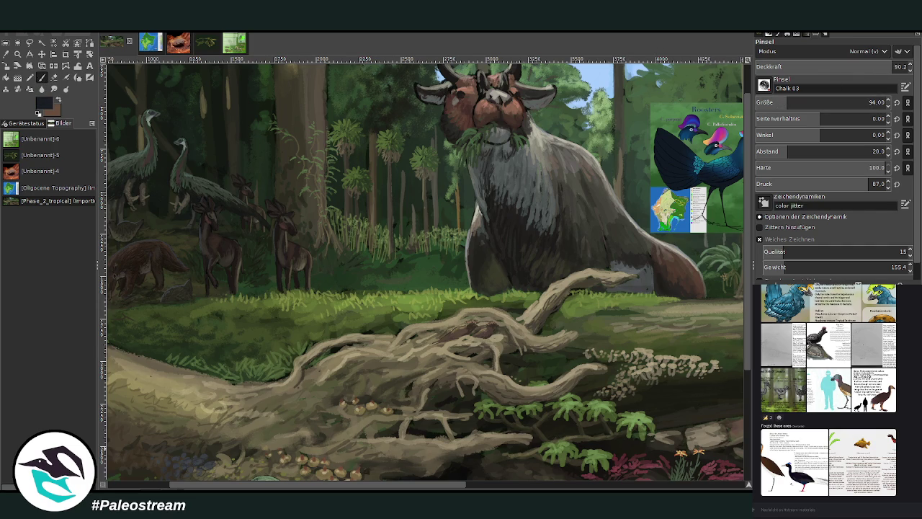
left_click_drag(328, 485, 367, 488)
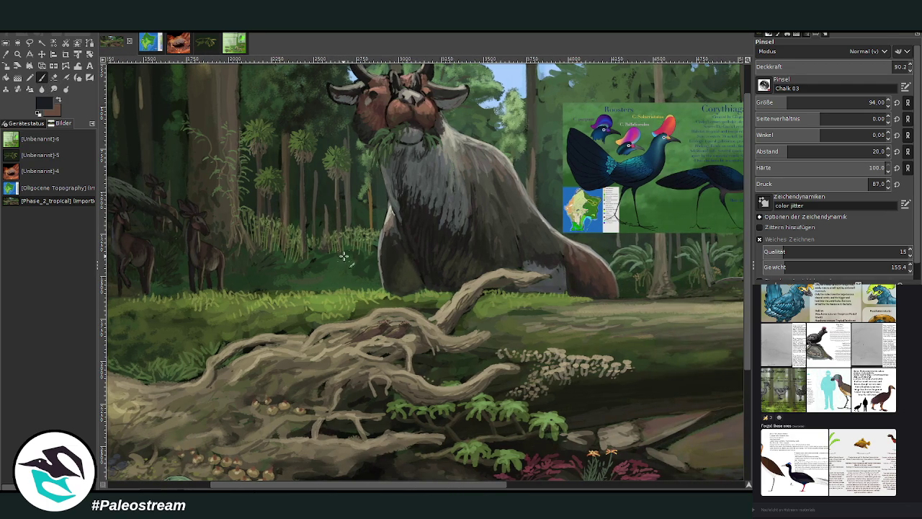
scroll(828, 103, "up", 5)
- At 95 opacity, paint a dark rooster body with two legs and an upswept tail
left_click(900, 66)
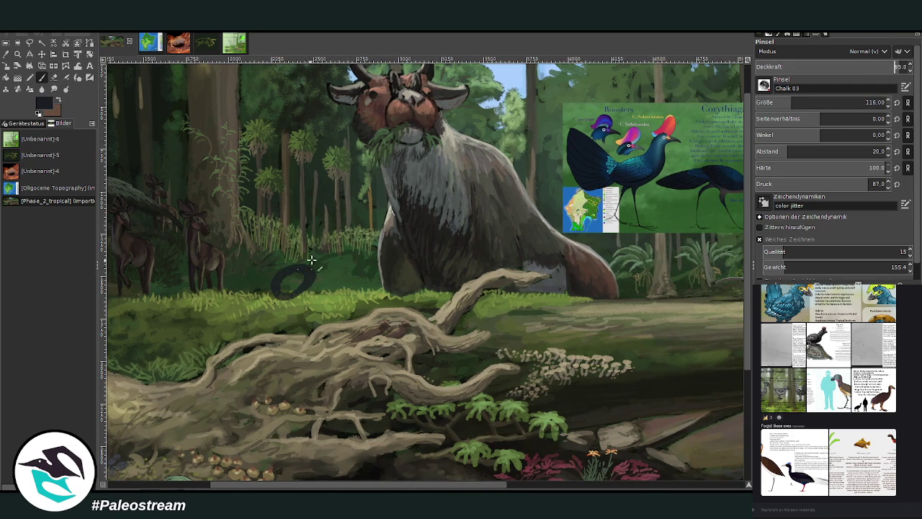
mouse_move(306, 254)
left_mouse_down()
mouse_move(314, 259)
mouse_move(295, 288)
mouse_move(278, 292)
mouse_move(304, 278)
mouse_move(315, 232)
left_mouse_up()
left_click_drag(283, 308, 286, 348)
left_click_drag(296, 300, 291, 355)
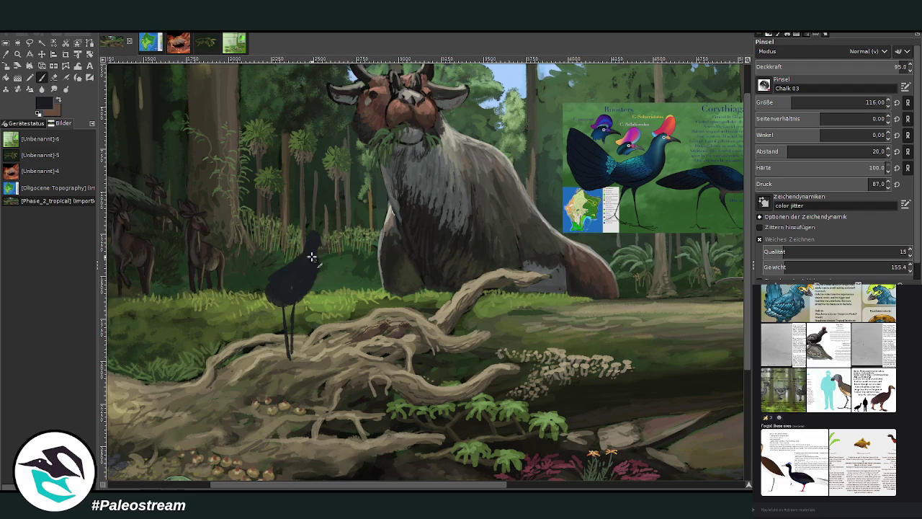
mouse_move(268, 283)
left_mouse_down()
mouse_move(252, 254)
mouse_move(237, 281)
mouse_move(240, 237)
mouse_move(238, 296)
mouse_move(265, 291)
mouse_move(241, 252)
mouse_move(246, 306)
mouse_move(243, 266)
mouse_move(276, 283)
mouse_move(258, 303)
left_mouse_up()
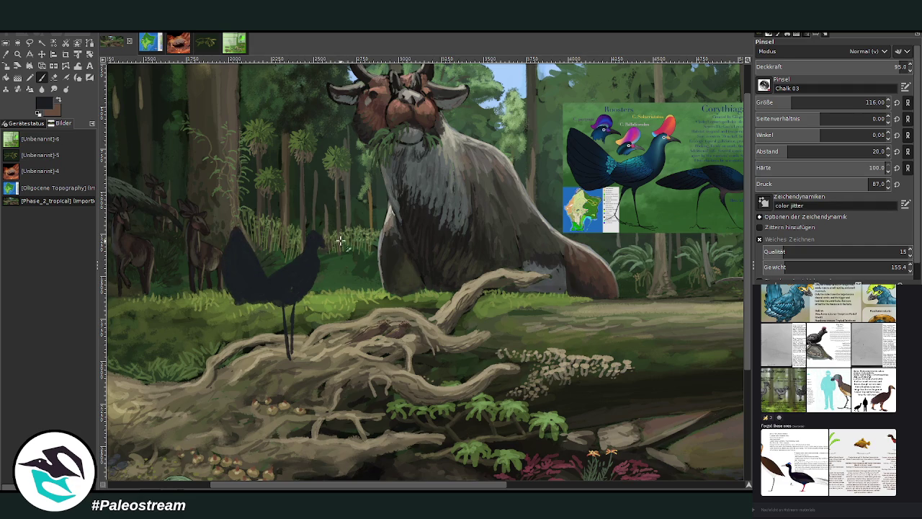
- Paint slate-blue plumage over the rooster at 48.9 brush opacity
left_click(736, 252, "ctrl")
left_click(829, 66)
left_click_drag(281, 278, 251, 287)
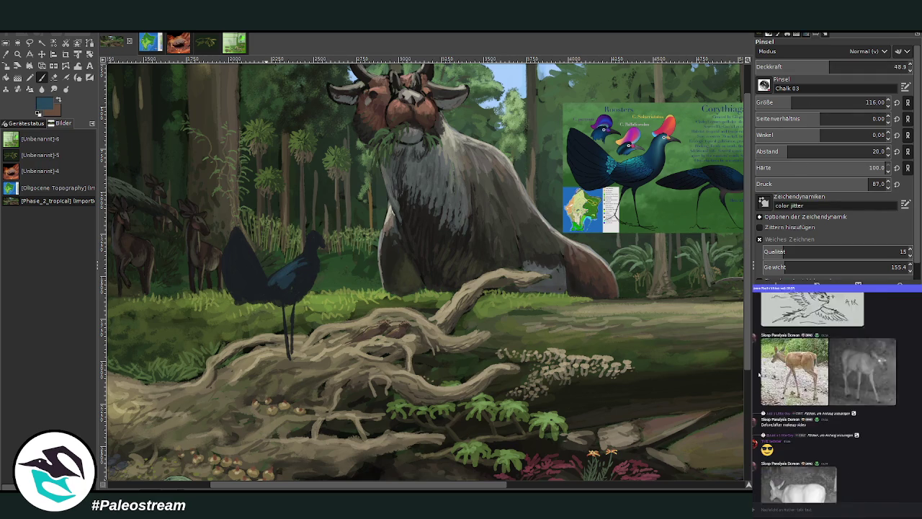
- Preview the bird sketch enlarged, then paste it as a new image
scroll(825, 394, "up", 3)
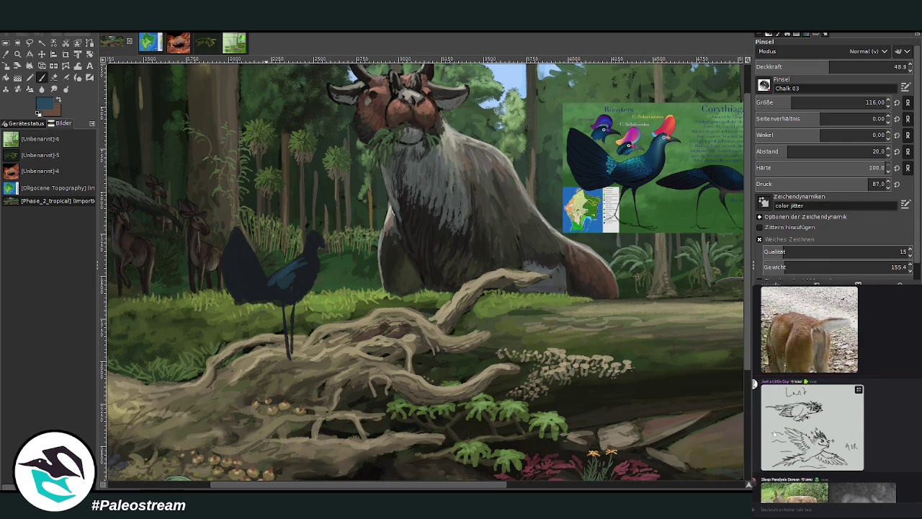
left_click(772, 434)
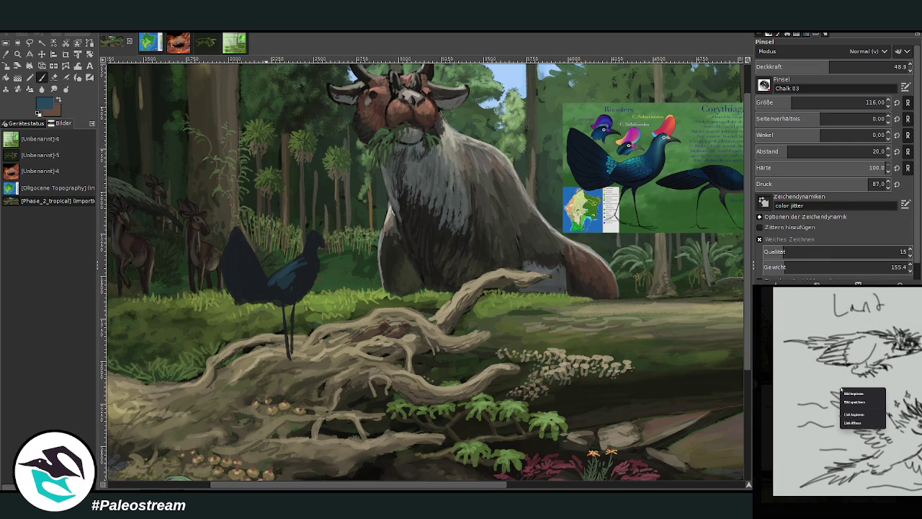
key("Escape")
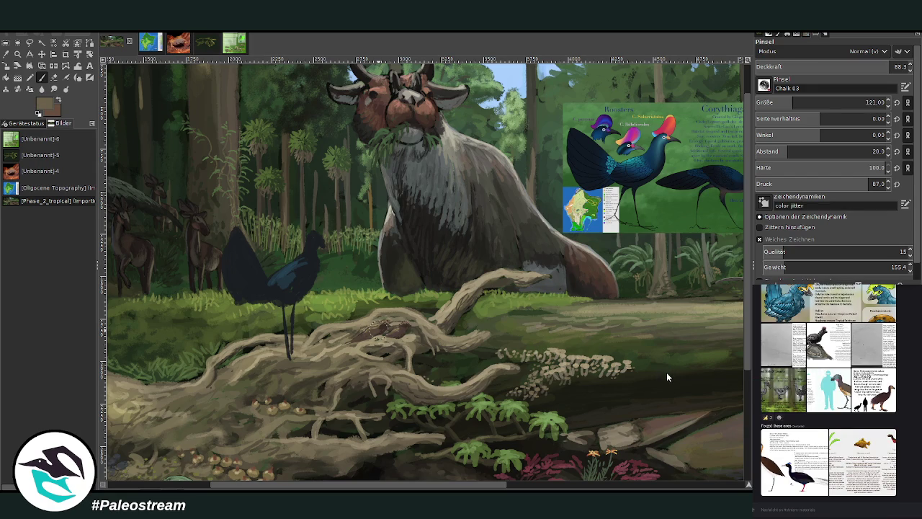
key("ctrl+shift+v")
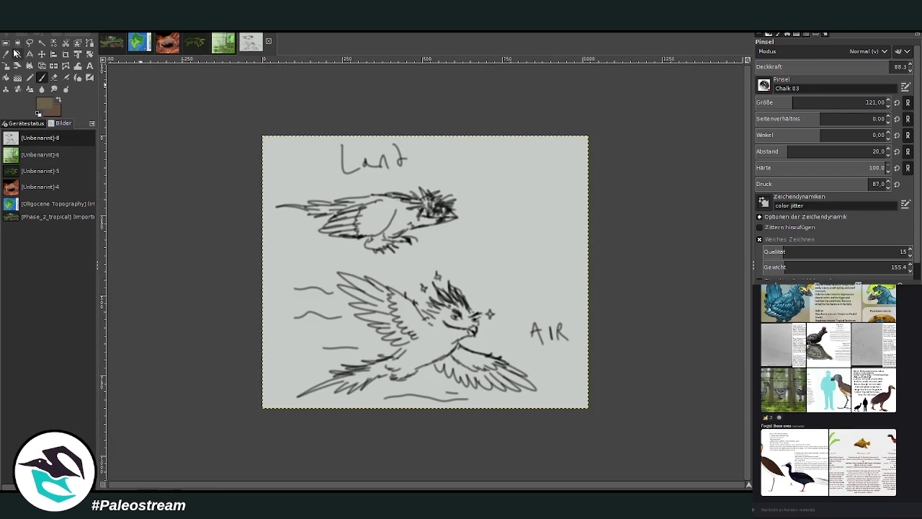
- Zoom into the Land/AIR bird sketch, then return to the forest painting tab
left_click(18, 54)
mouse_move(242, 131)
left_mouse_down()
mouse_move(632, 442)
mouse_move(596, 405)
left_mouse_up()
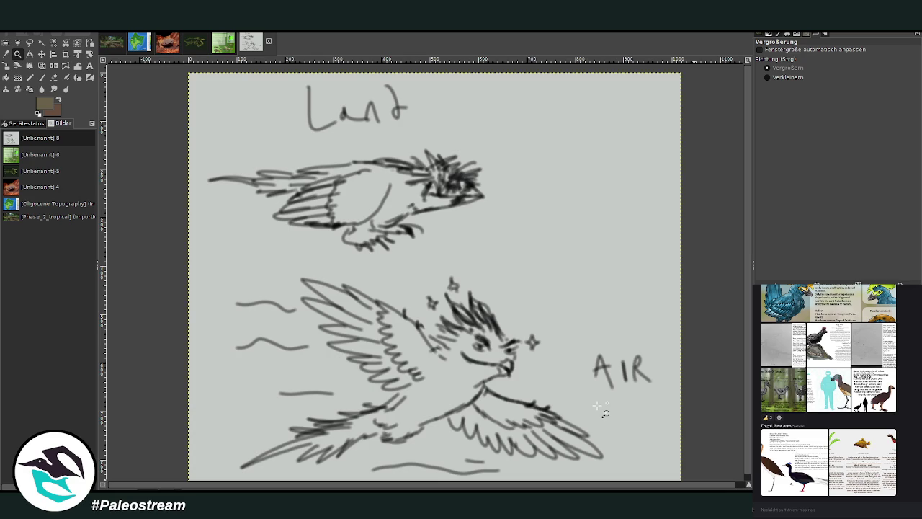
key("p")
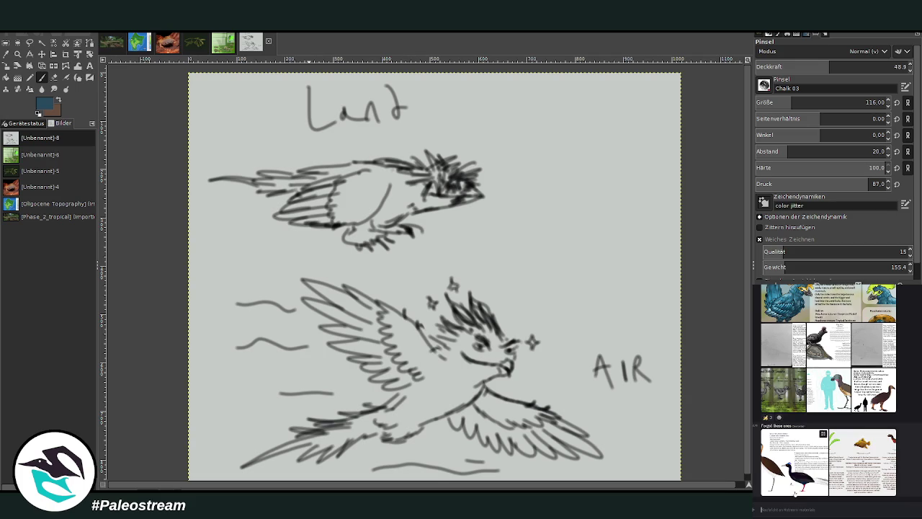
left_click(111, 41)
- Sample the rooster's navy, set brush opacity 51.7, and paint a red crest on its head
left_click(41, 78)
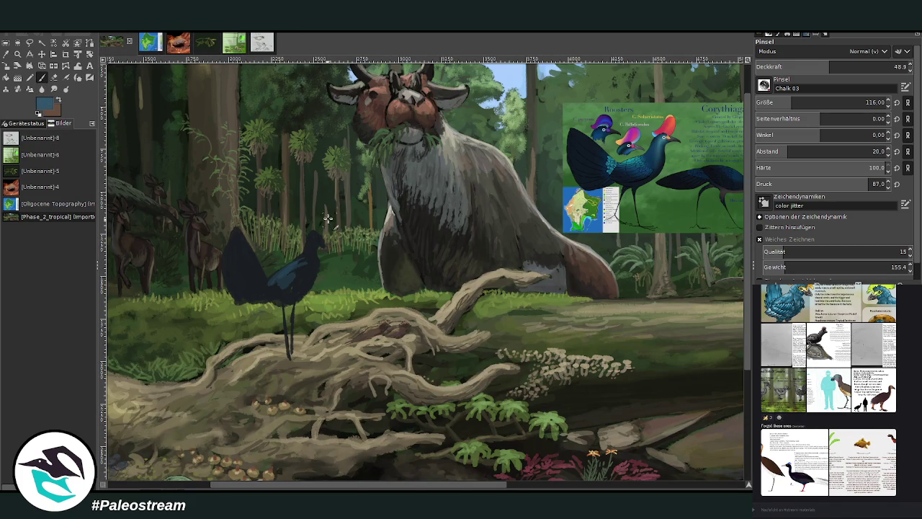
left_click_drag(825, 68, 798, 69)
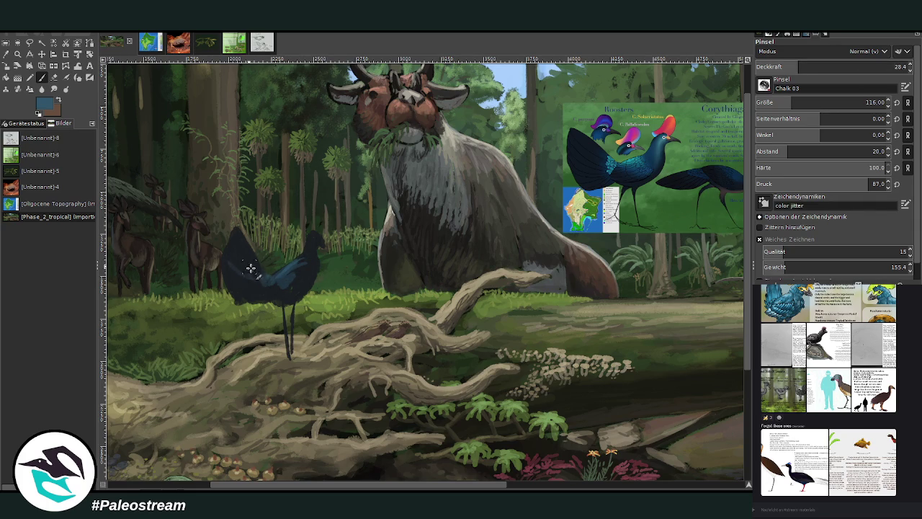
left_click(232, 283, "ctrl")
left_click(829, 66)
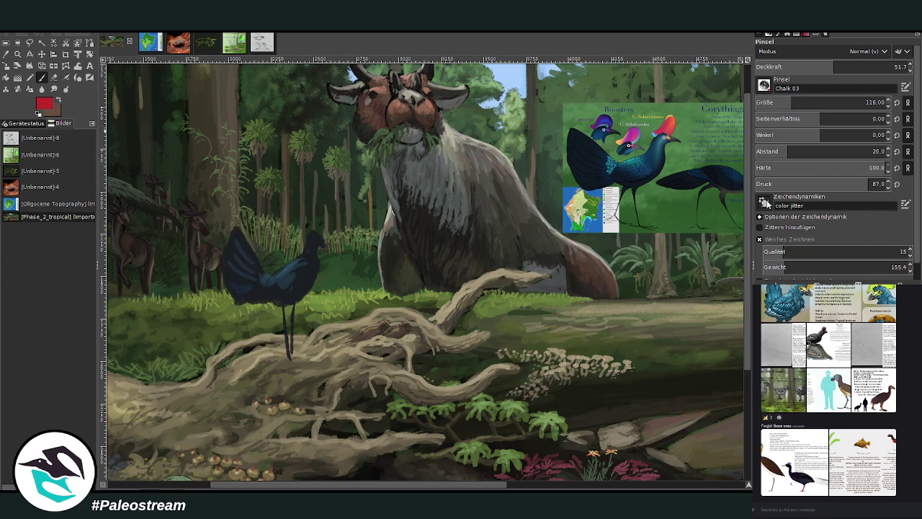
mouse_move(315, 232)
left_mouse_down()
mouse_move(316, 212)
mouse_move(316, 234)
left_mouse_up()
scroll(245, 355, "down", 2)
scroll(245, 355, "down", 1)
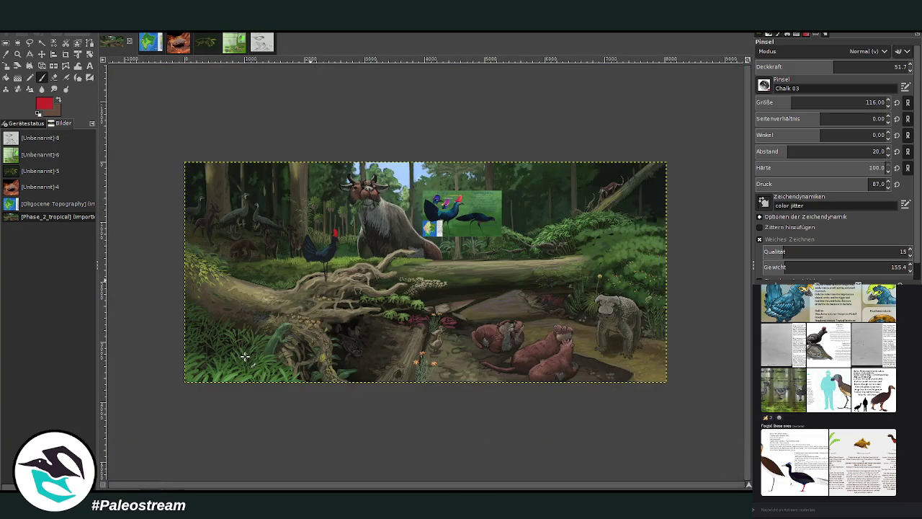
key("z")
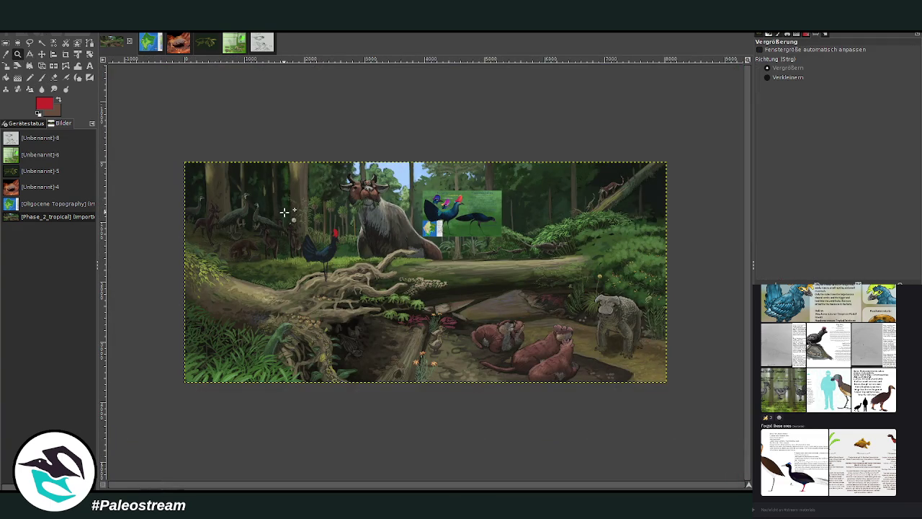
left_click_drag(284, 134, 531, 381)
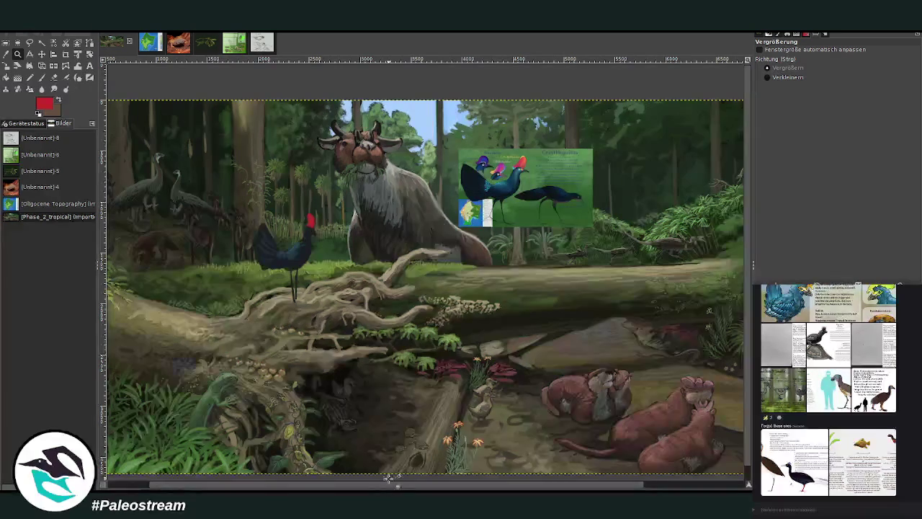
left_click_drag(400, 488, 327, 421)
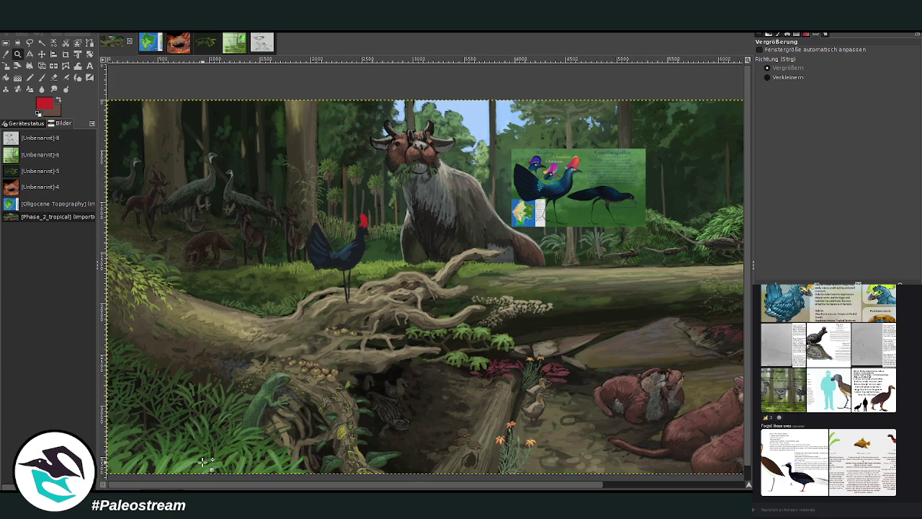
- Move the Roosters reference sheet down-left, then switch to the Oligocene Topography image
left_click_drag(227, 129, 547, 383)
key("m")
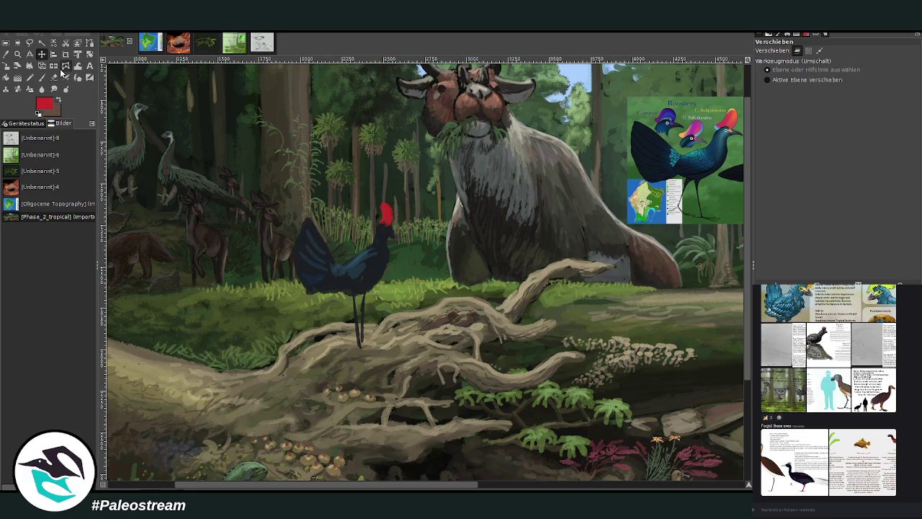
left_click_drag(648, 165, 483, 226)
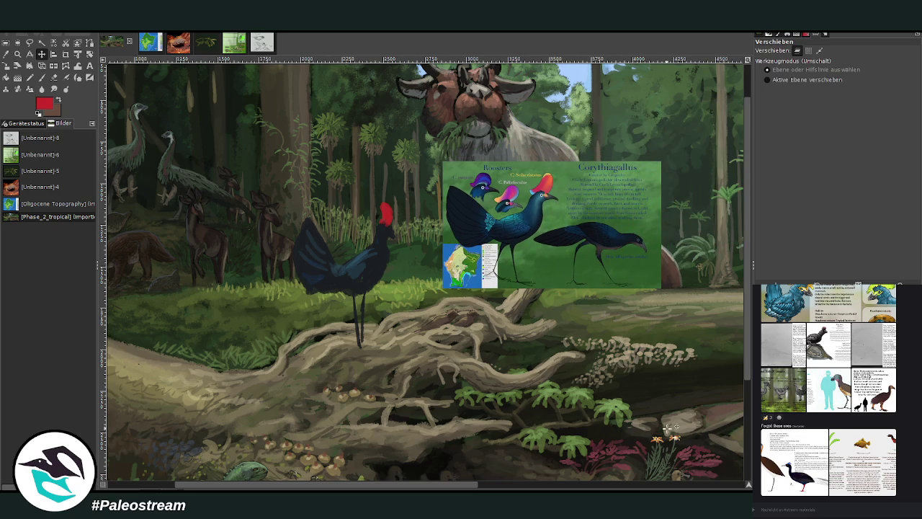
scroll(746, 416, "down", 5)
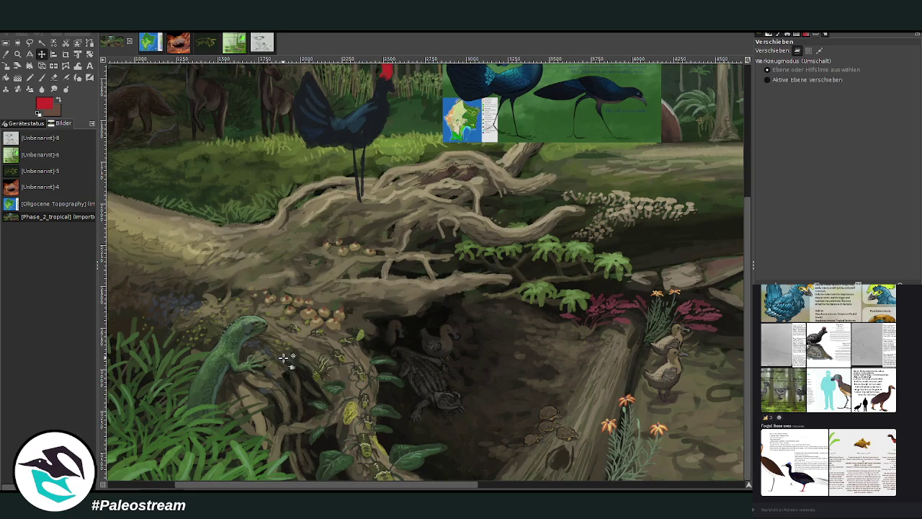
left_click_drag(745, 360, 745, 220)
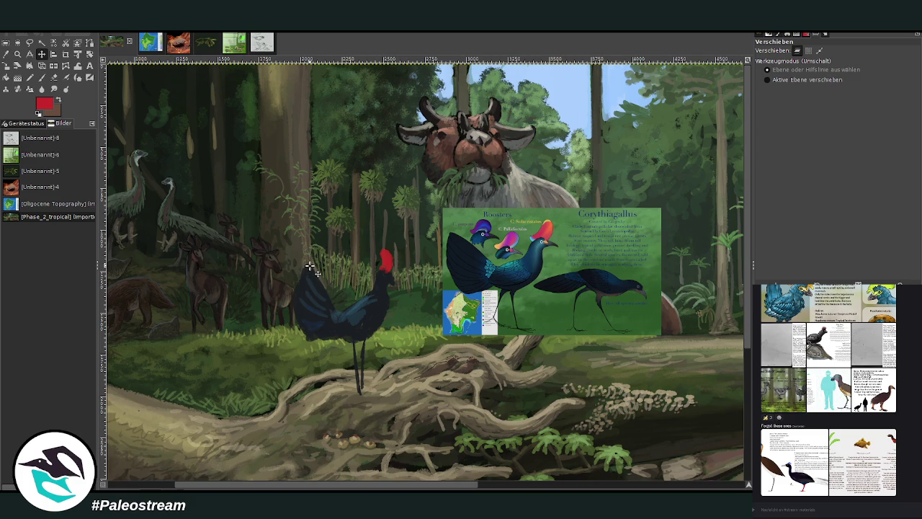
left_click(156, 48)
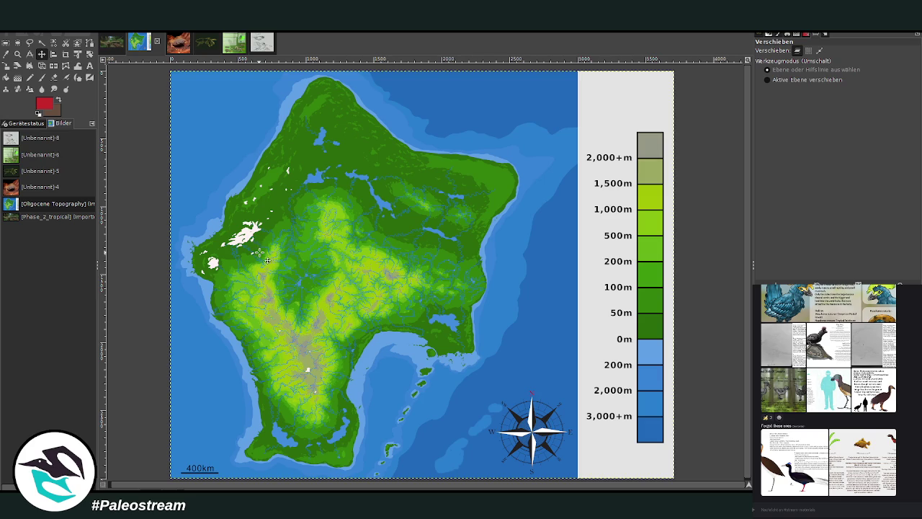
- On the forest painting, paint near-black toes on the rooster with a size-30 brush at 86.1 opacity
key("ctrl+Page_Up")
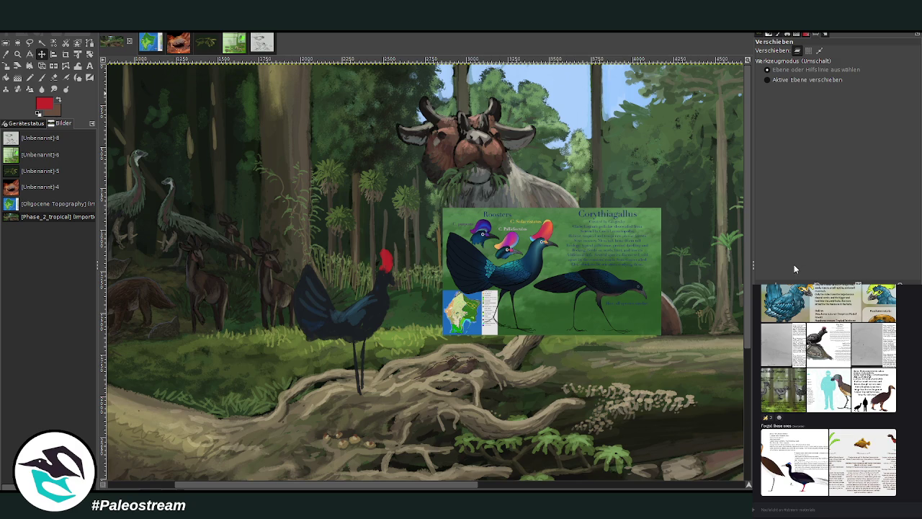
left_click_drag(794, 263, 791, 251)
left_click(41, 77)
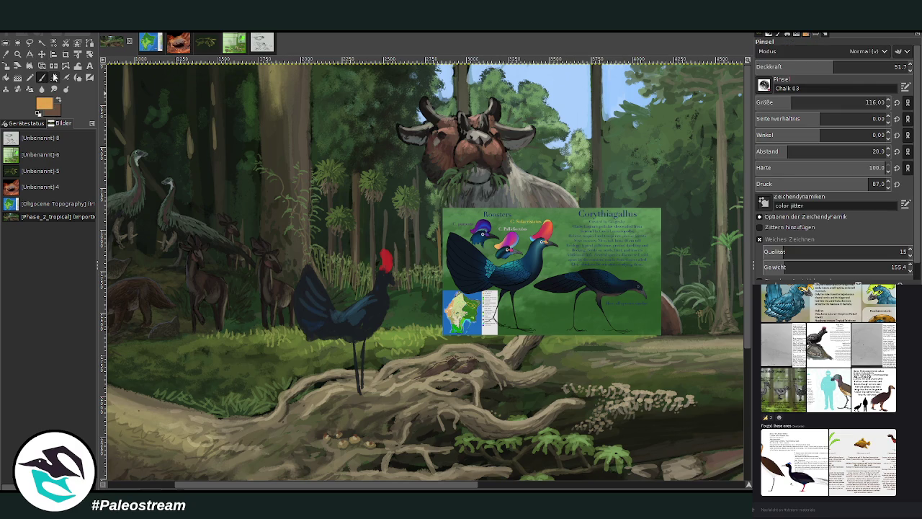
left_click(767, 102)
type("30")
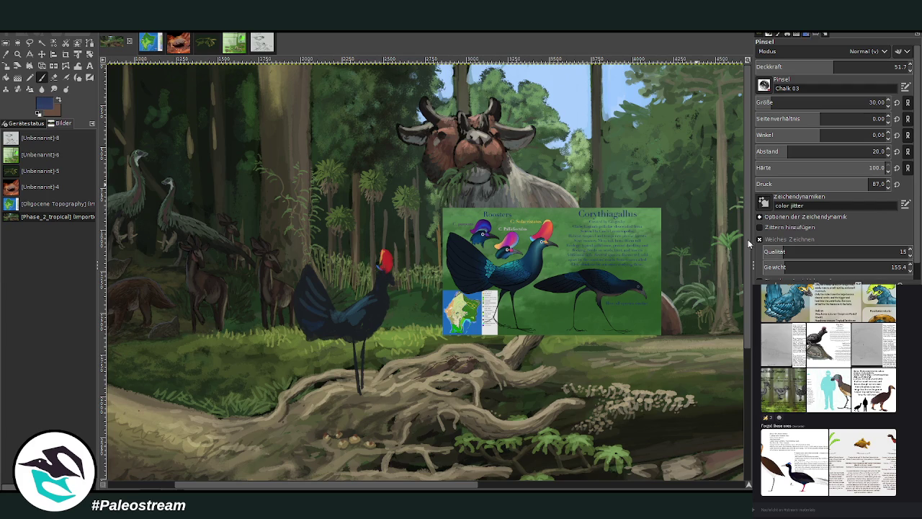
left_click_drag(836, 68, 771, 68)
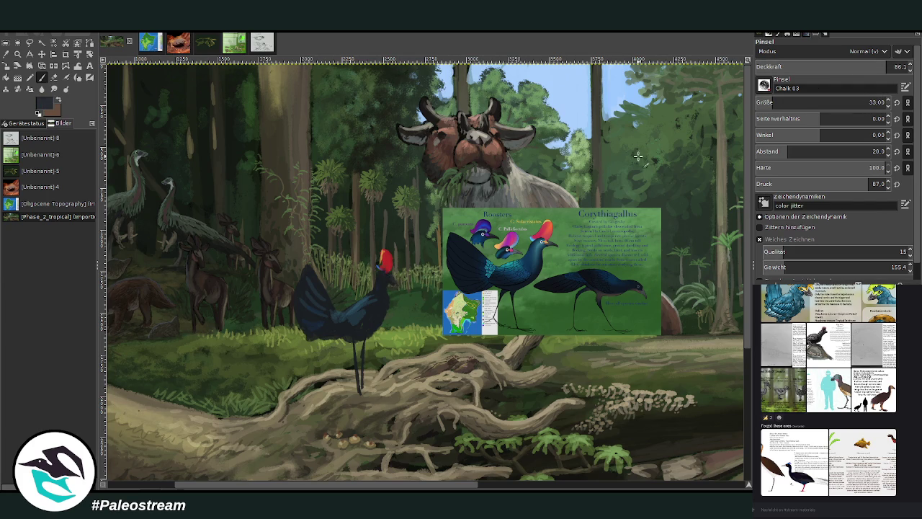
left_click(670, 141, "ctrl")
left_click_drag(362, 388, 369, 404)
scroll(229, 471, "down", 2)
- Zoom into the painting's centre, then zoom back out to view the whole image
scroll(230, 470, "down", 2)
left_click(17, 54)
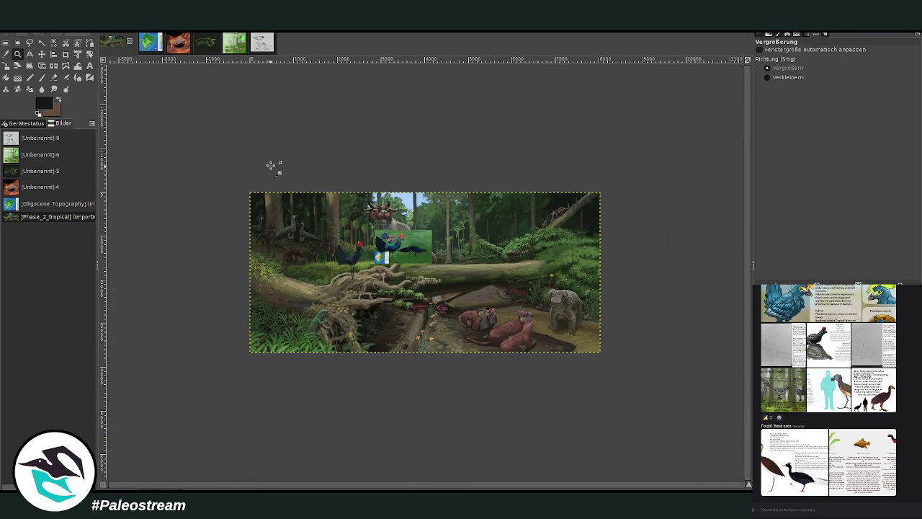
left_click_drag(271, 163, 520, 376)
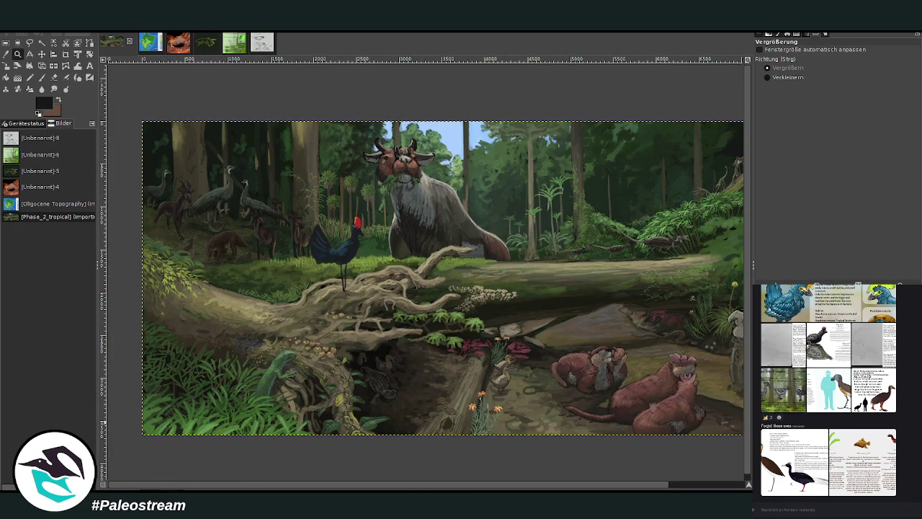
key("minus")
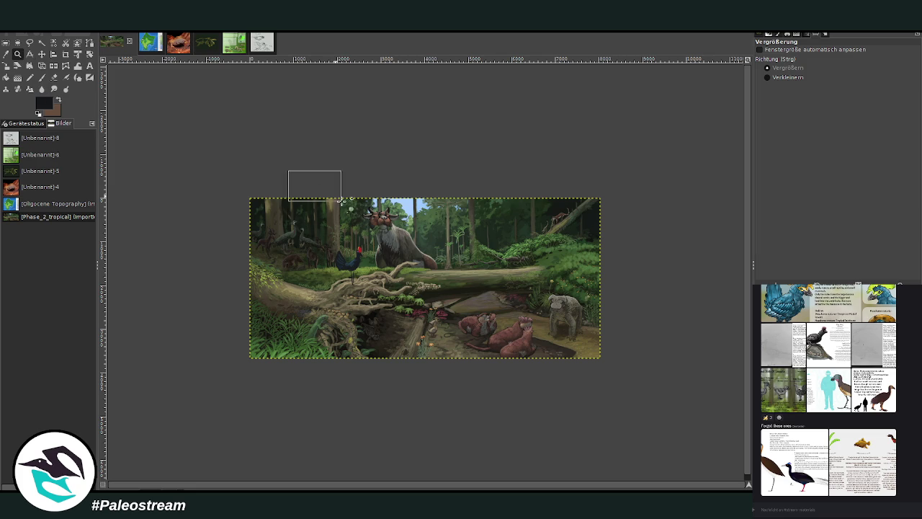
- Erase the rooster's red comb, repaint its head dark, and switch to the Oligocene Topography map
left_click_drag(288, 170, 487, 372)
left_click(54, 77)
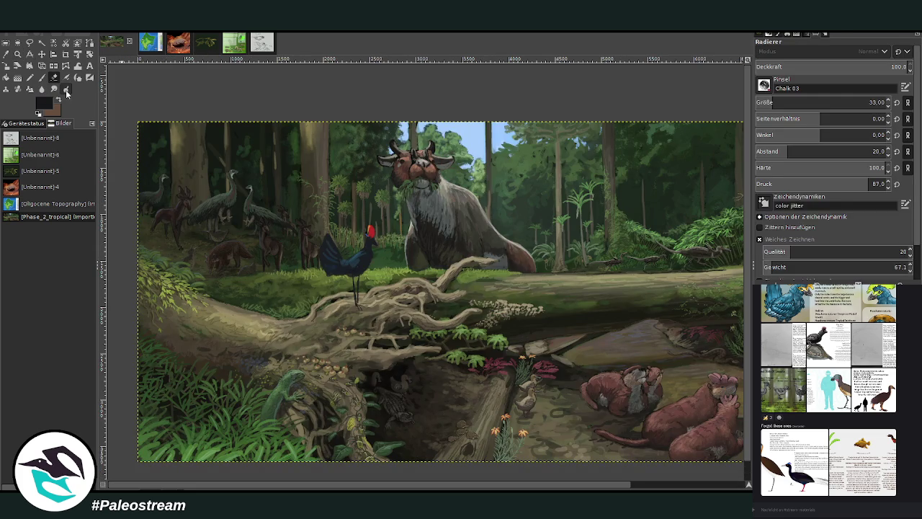
left_click_drag(368, 232, 377, 229)
key("p")
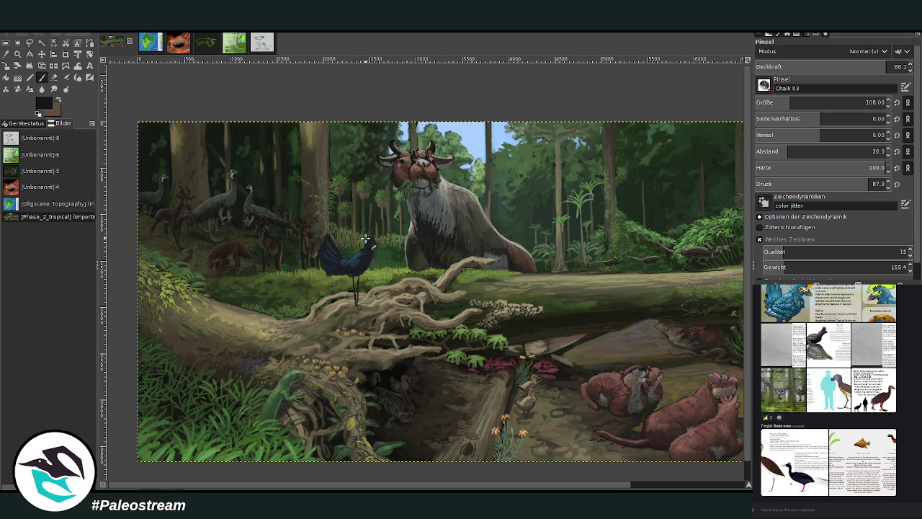
left_click_drag(372, 239, 364, 249)
left_click(148, 44)
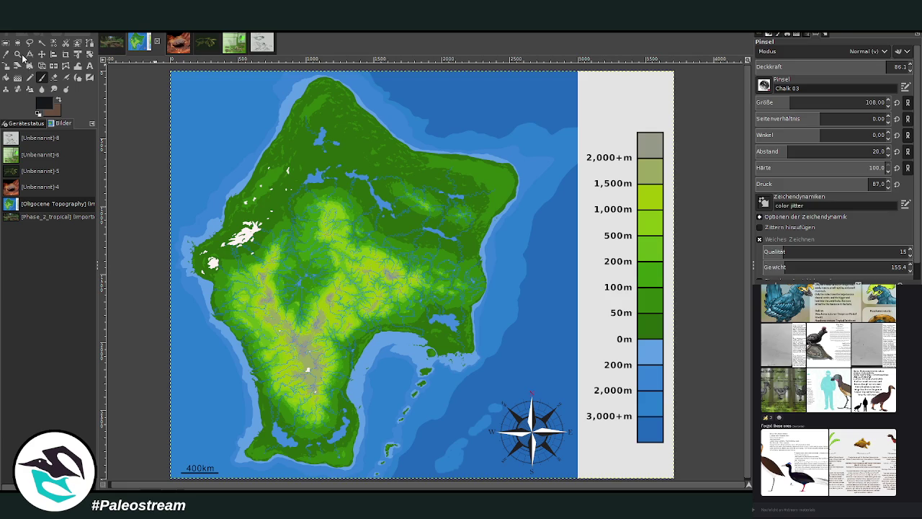
- Switch to the Zoom tool on the Oligocene Topography map
left_click(18, 54)
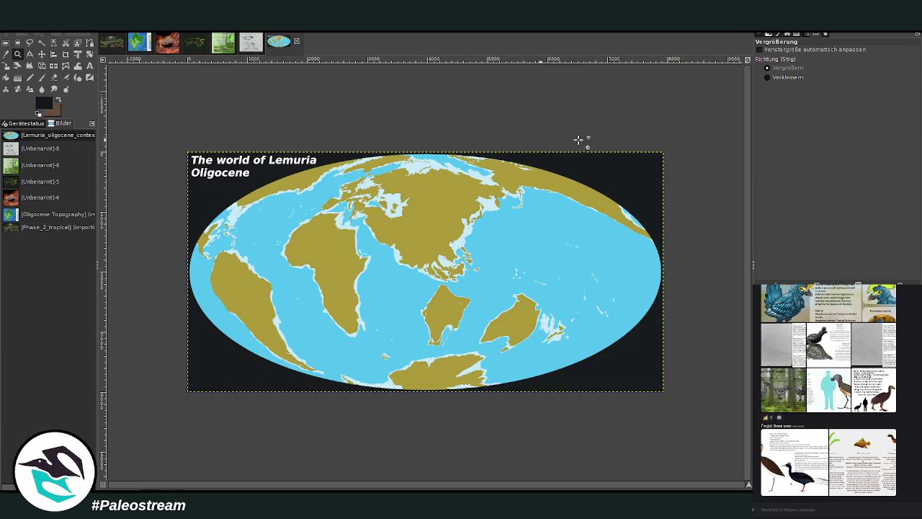
- Zoom in on the world map by framing it with the Zoom tool
mouse_move(186, 149)
left_mouse_down()
mouse_move(654, 390)
mouse_move(680, 393)
left_mouse_up()
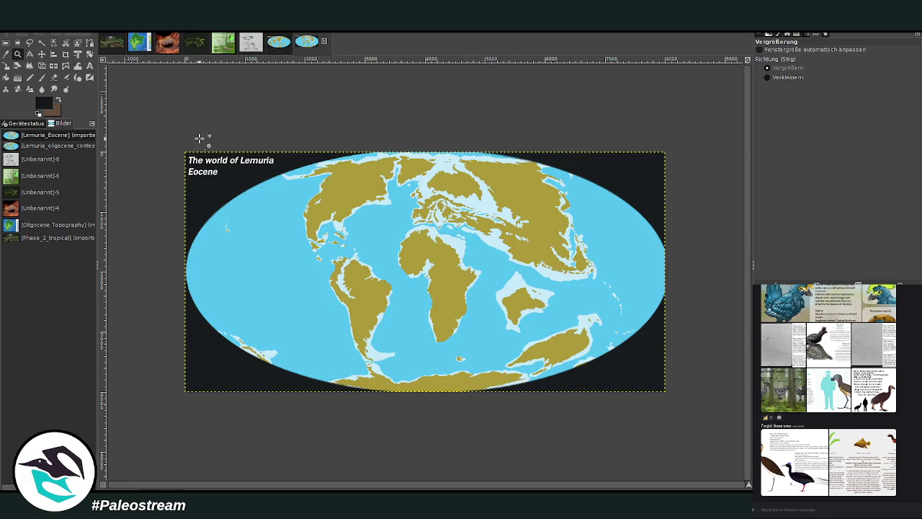
left_click_drag(173, 140, 671, 397)
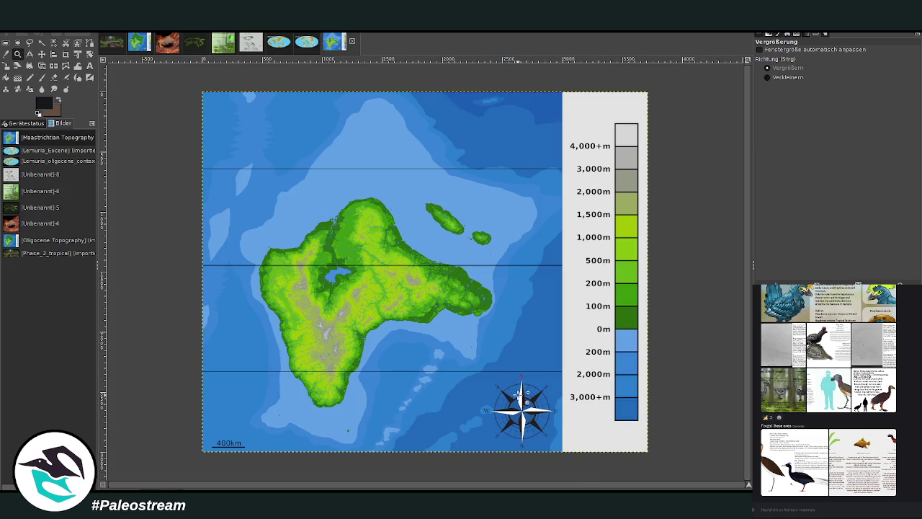
- Enlarge the island map, flip between the Oligocene and Maastrichtian Topography maps, then return to the forest painting
left_click_drag(167, 77, 662, 454)
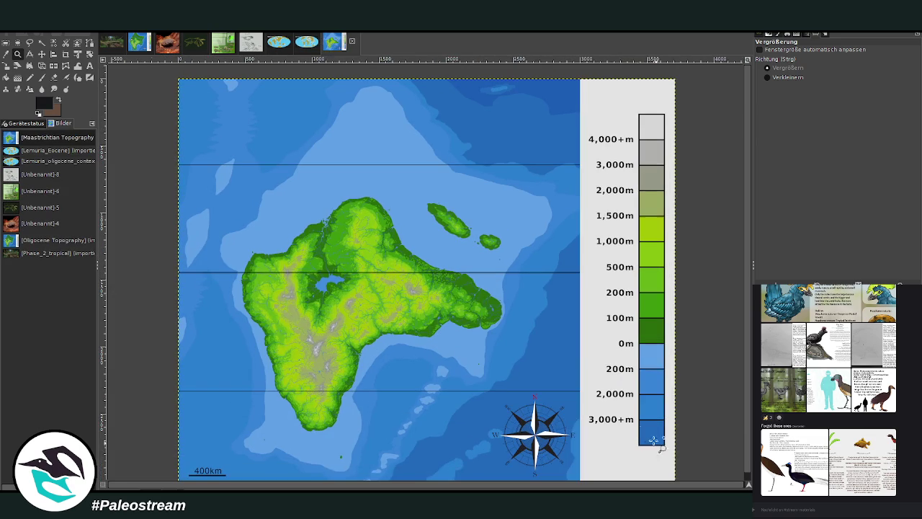
left_click(141, 46)
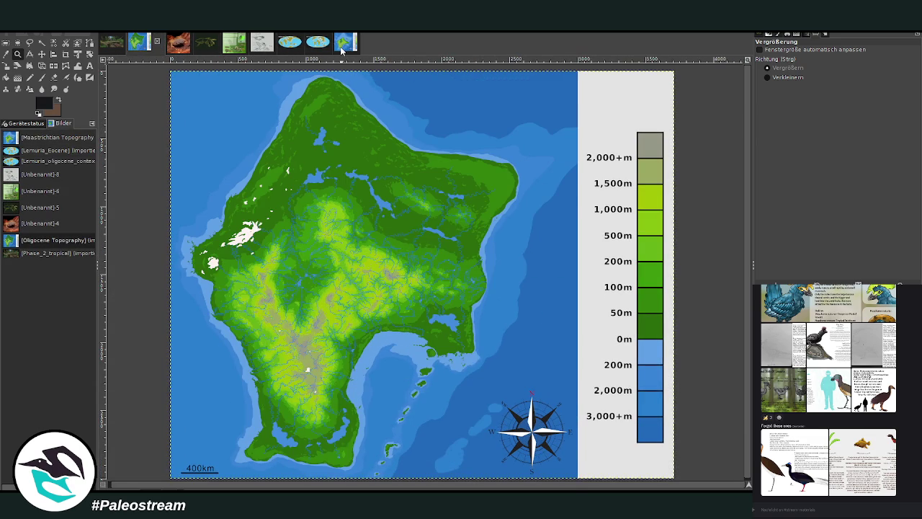
left_click(342, 46)
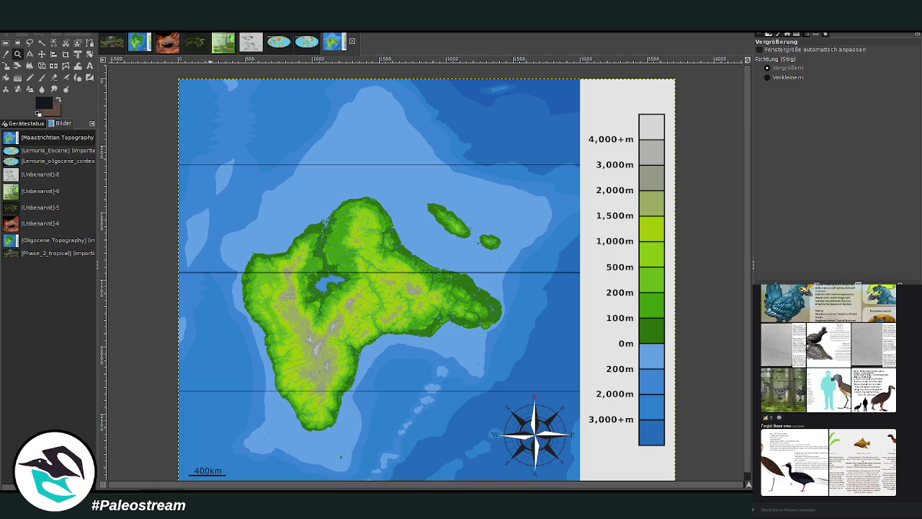
left_click(142, 43)
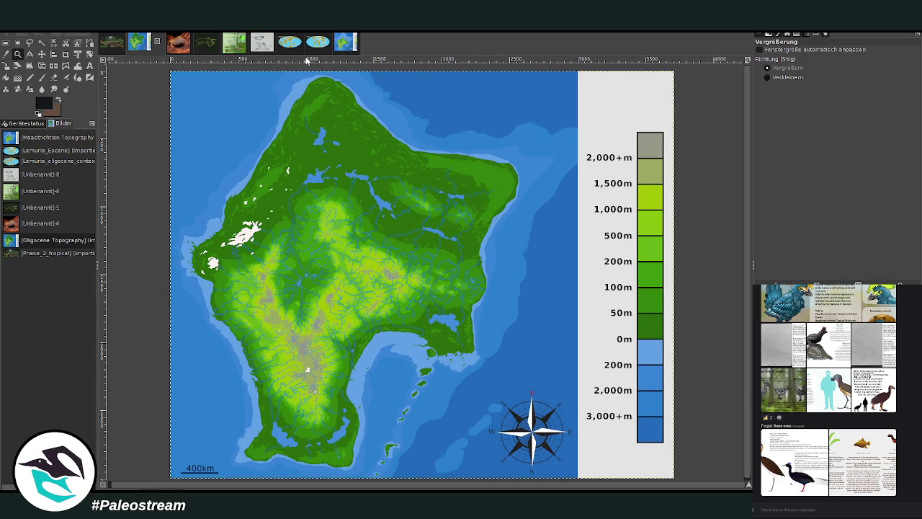
left_click(344, 46)
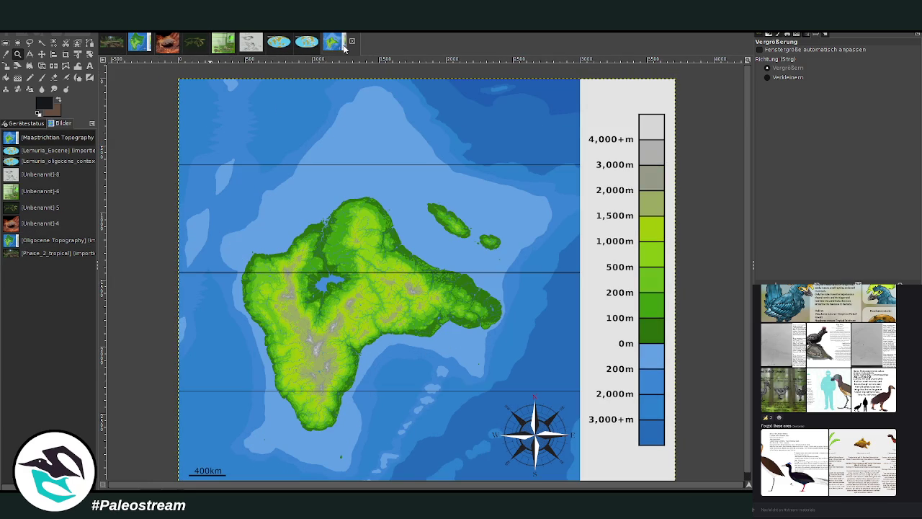
left_click(141, 45)
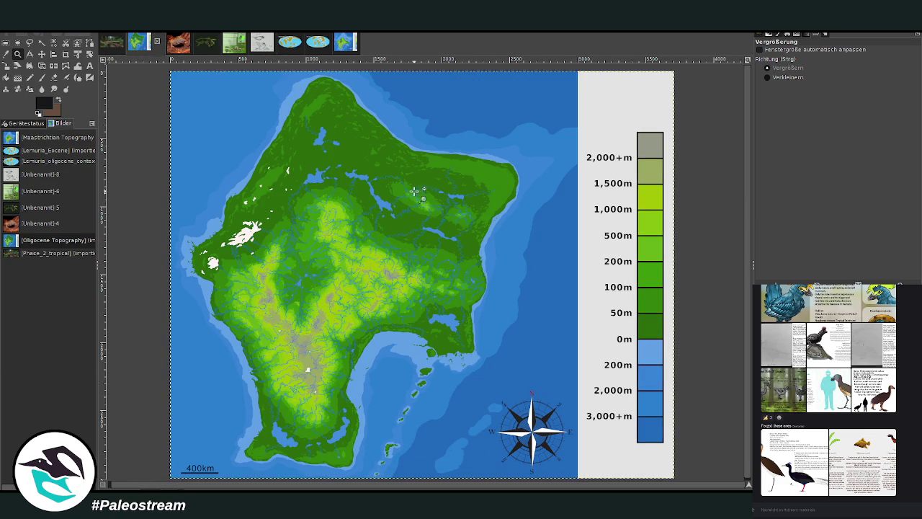
left_click(112, 43)
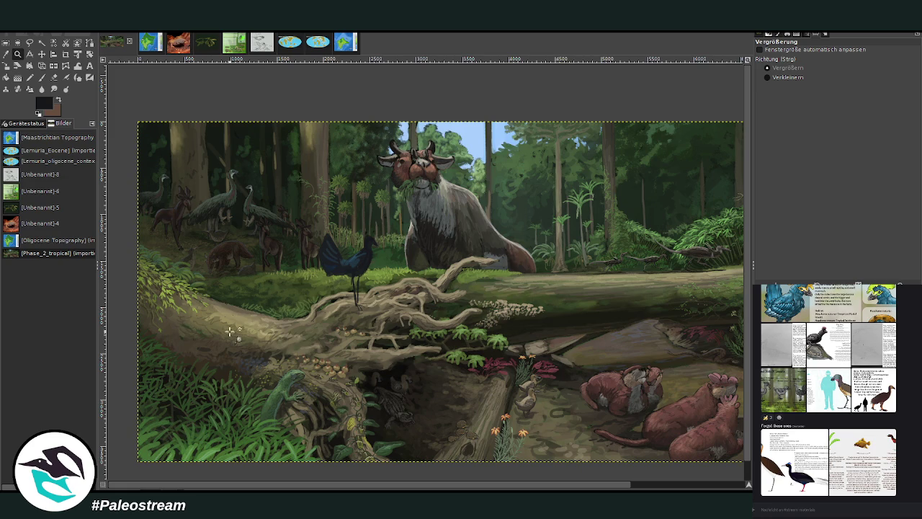
left_click_drag(165, 183, 306, 303)
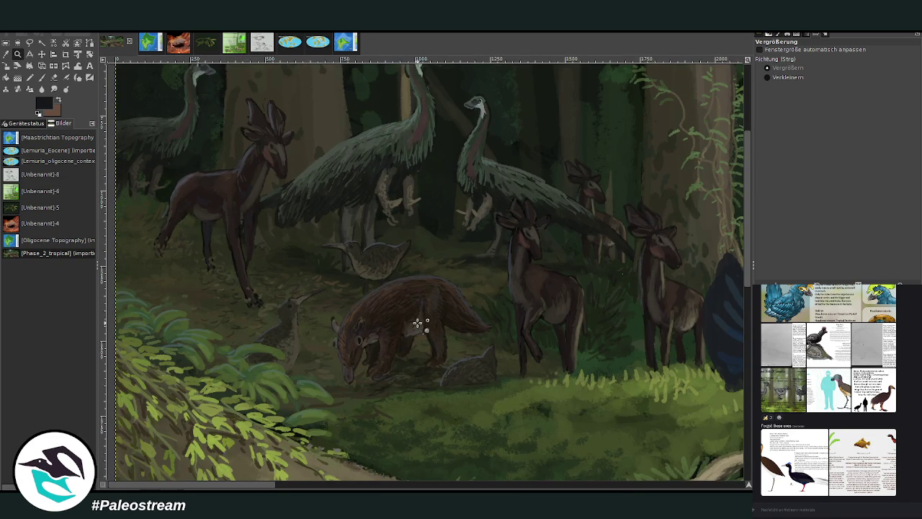
left_click(782, 77)
left_click(207, 382)
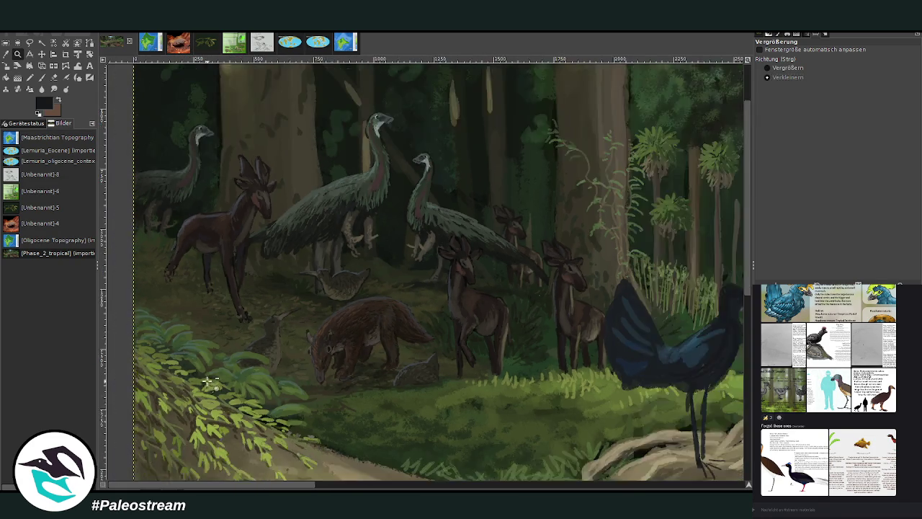
left_click(207, 382)
left_click(204, 381)
left_click_drag(192, 363, 220, 388)
left_click_drag(234, 214, 409, 320)
mouse_move(159, 213)
left_mouse_down()
mouse_move(414, 402)
mouse_move(485, 428)
left_mouse_up()
scroll(490, 425, "right", 5)
scroll(494, 424, "right", 5)
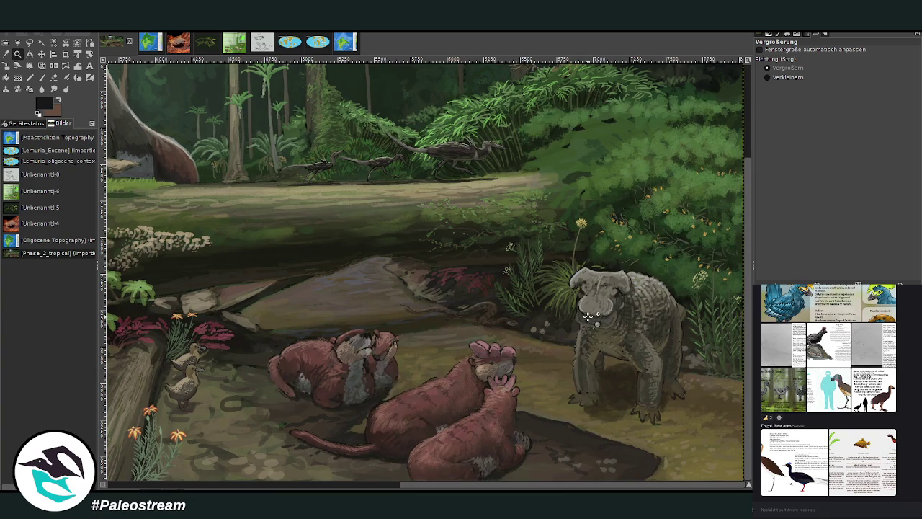
scroll(356, 425, "left", 10)
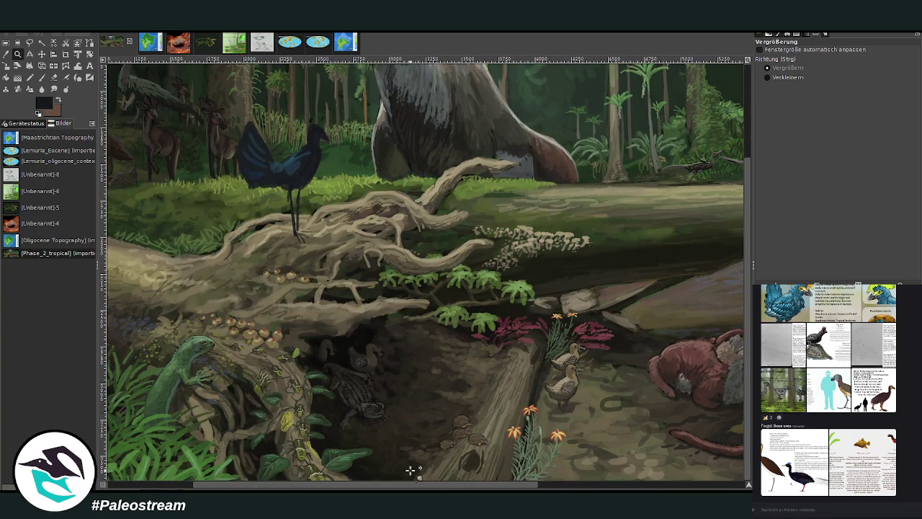
scroll(453, 488, "left", 4)
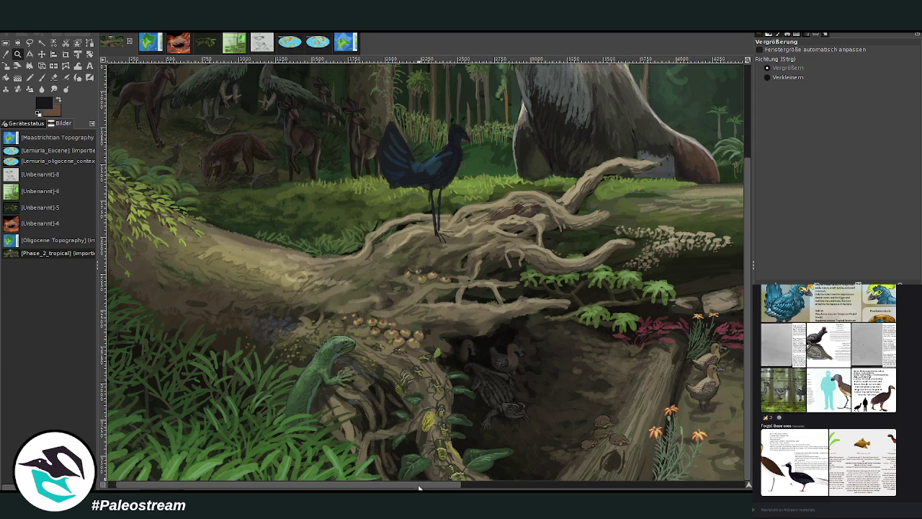
left_click_drag(419, 488, 710, 488)
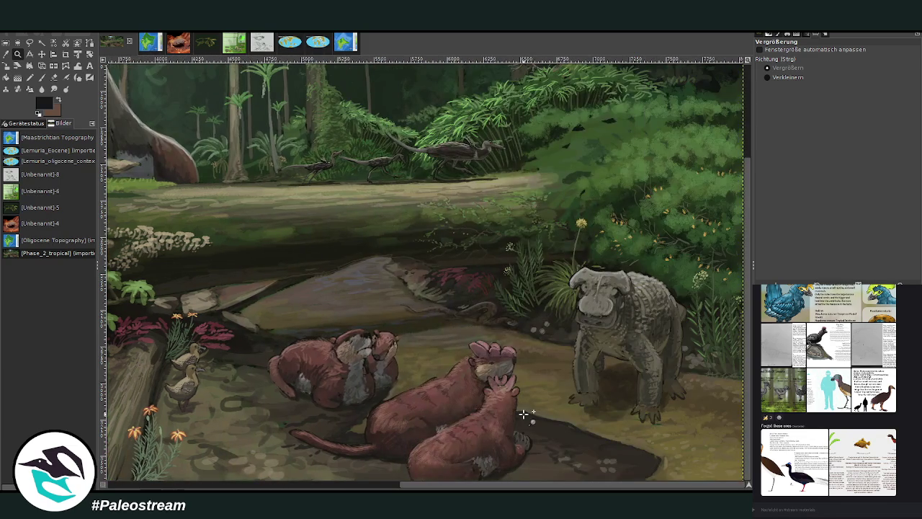
scroll(524, 413, "up", 3)
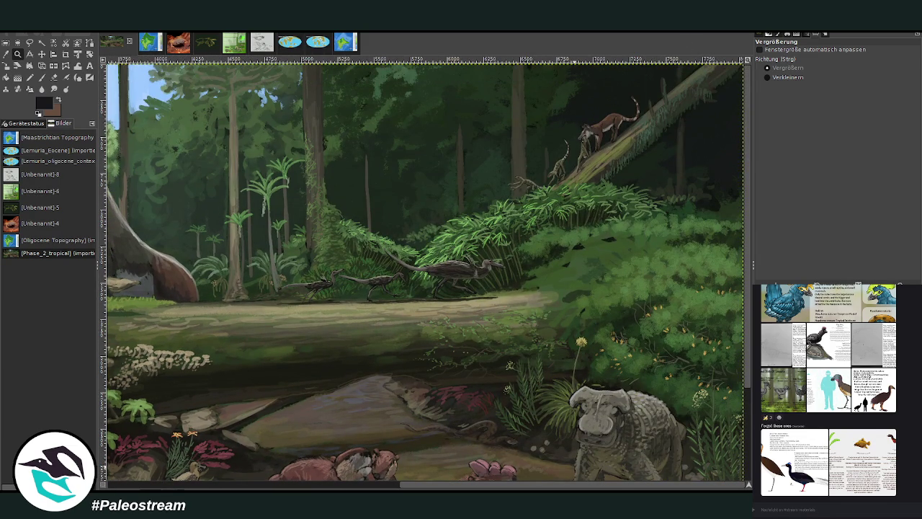
left_click_drag(559, 484, 339, 484)
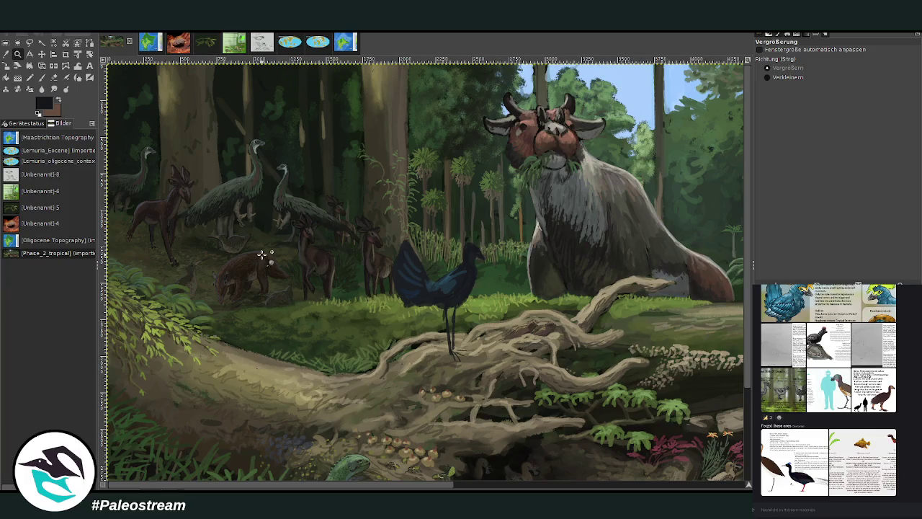
left_click_drag(148, 154, 340, 354)
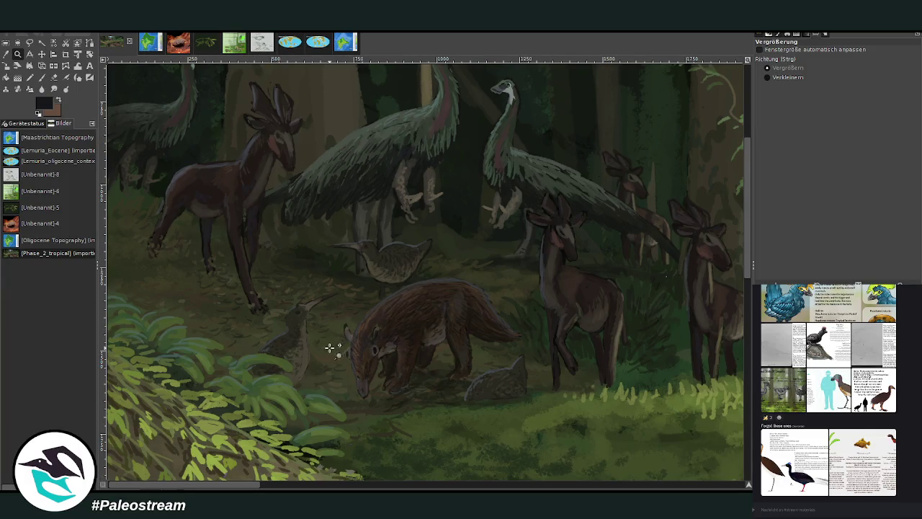
left_click(785, 77)
left_click(328, 334)
left_click(328, 334)
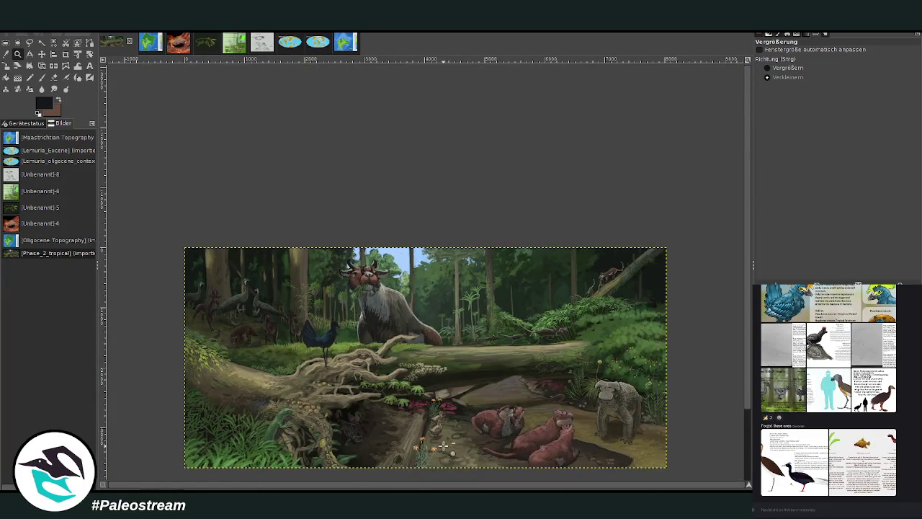
- Zoom into the painting's centre, paste the Corythiagallus reference, and undo/redo to compare the blue bird
left_click(767, 68)
left_click_drag(337, 137, 508, 330)
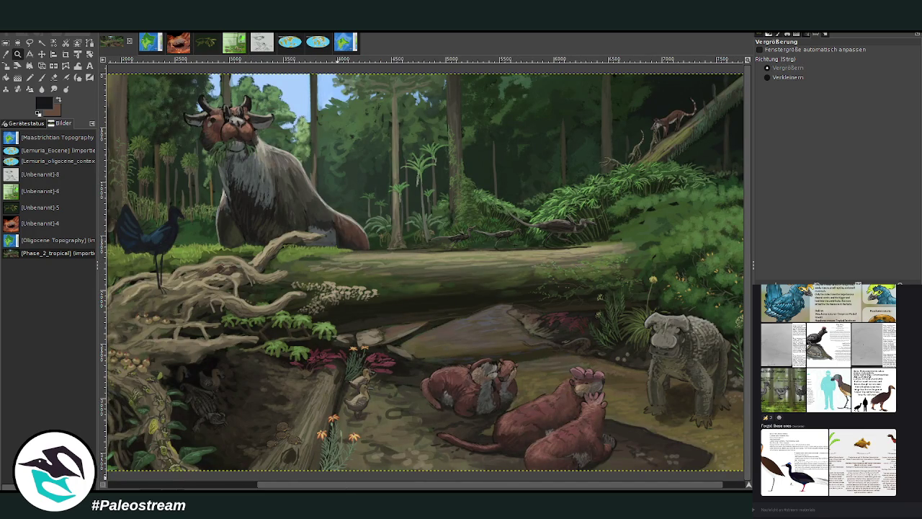
mouse_move(271, 257)
left_mouse_down()
mouse_move(440, 315)
mouse_move(355, 250)
left_mouse_up()
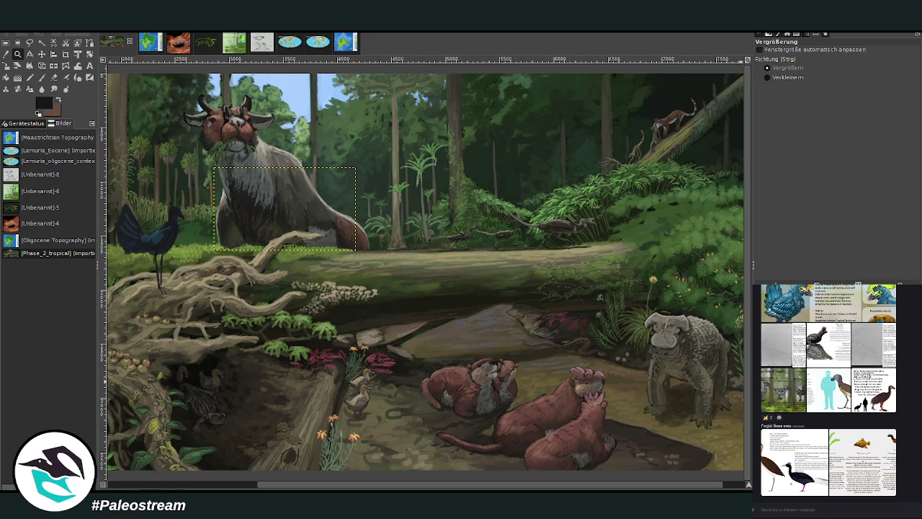
key("ctrl+v")
key("ctrl+z")
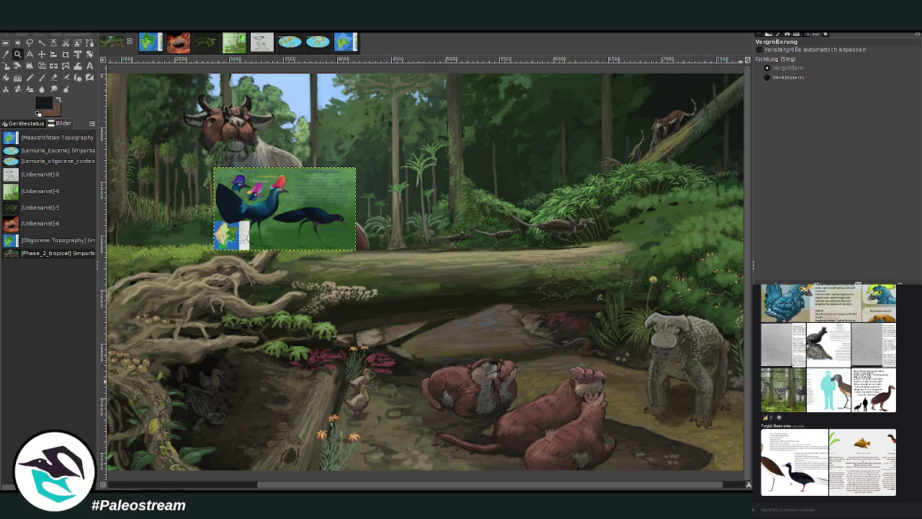
key("ctrl+y")
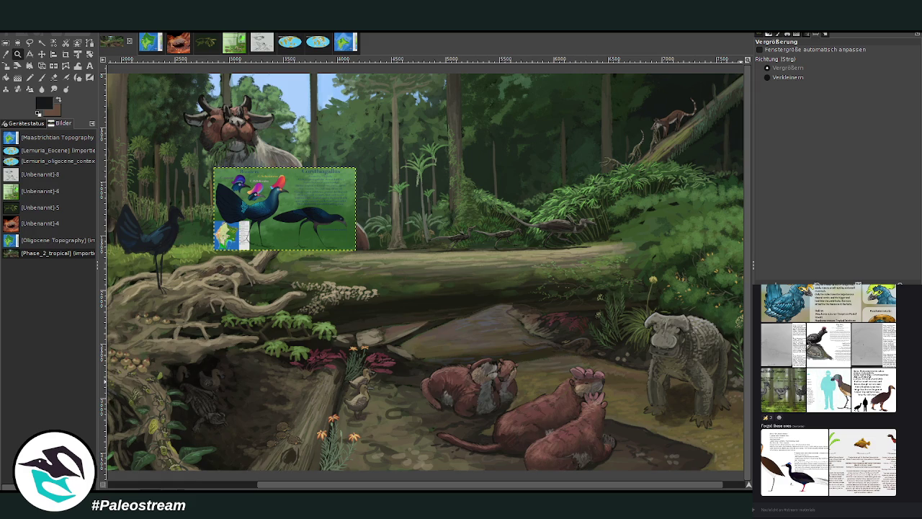
key("ctrl+z")
key("ctrl+y")
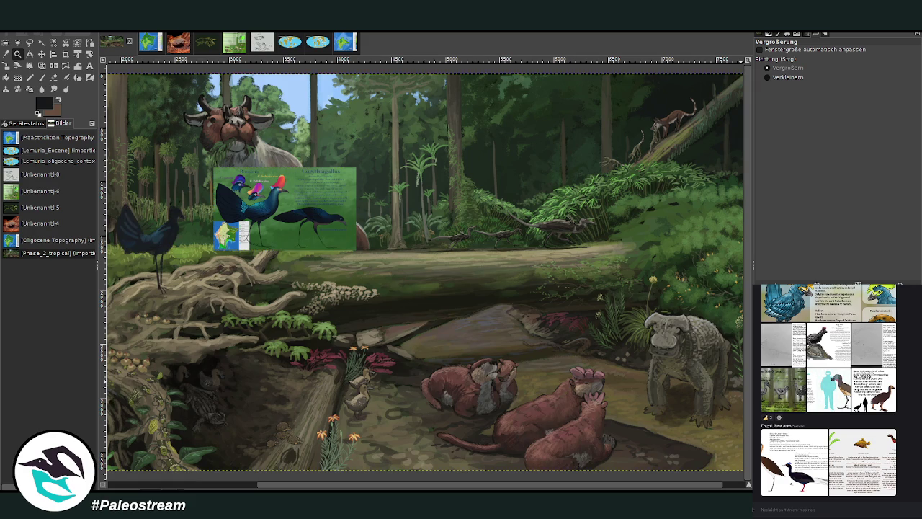
- Erase the left dark blue bird with a size-379 eraser and move the reference panel lower-centre
left_click(54, 77)
left_click_drag(814, 102, 828, 101)
left_click_drag(172, 238, 139, 208)
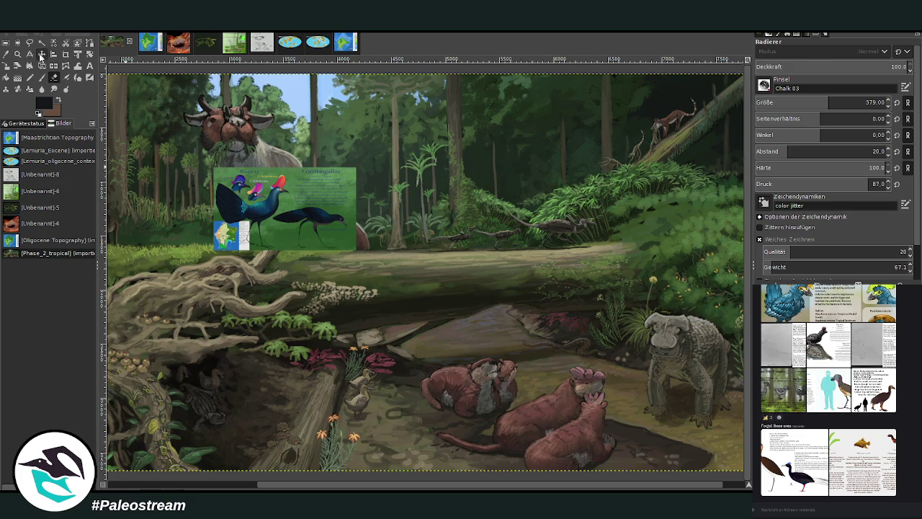
left_click(41, 55)
left_click_drag(272, 214, 436, 368)
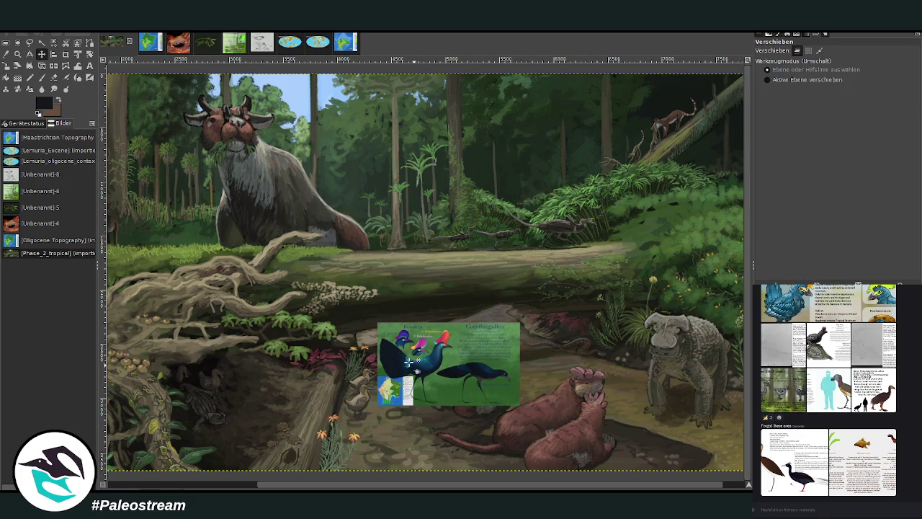
- Zoom in on the ducklings and pick the reference rooster's dark blue as the paint colour
key("z")
left_click_drag(217, 293, 513, 479)
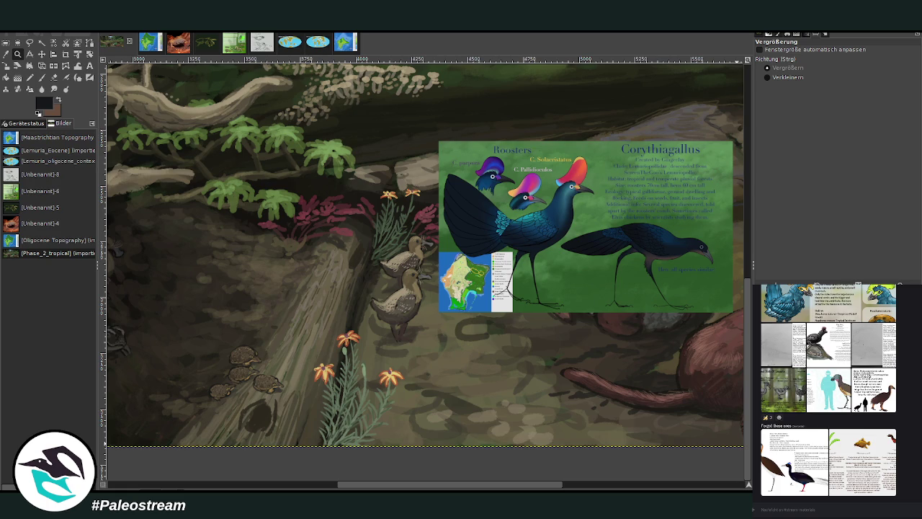
key("p")
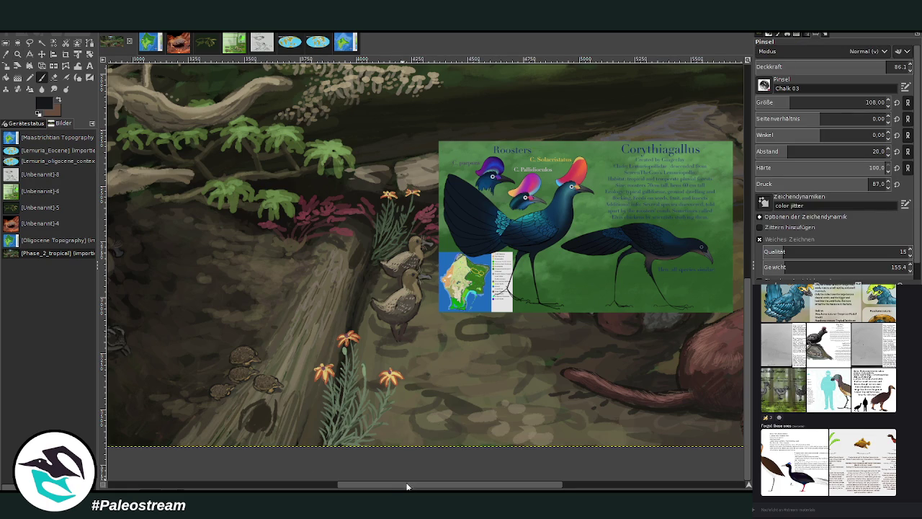
left_click_drag(407, 488, 403, 488)
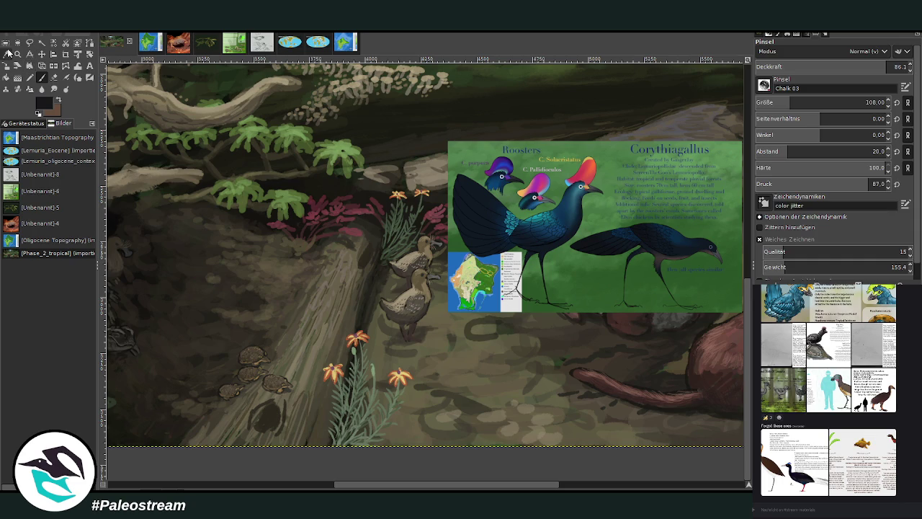
left_click(10, 53)
left_click(569, 221)
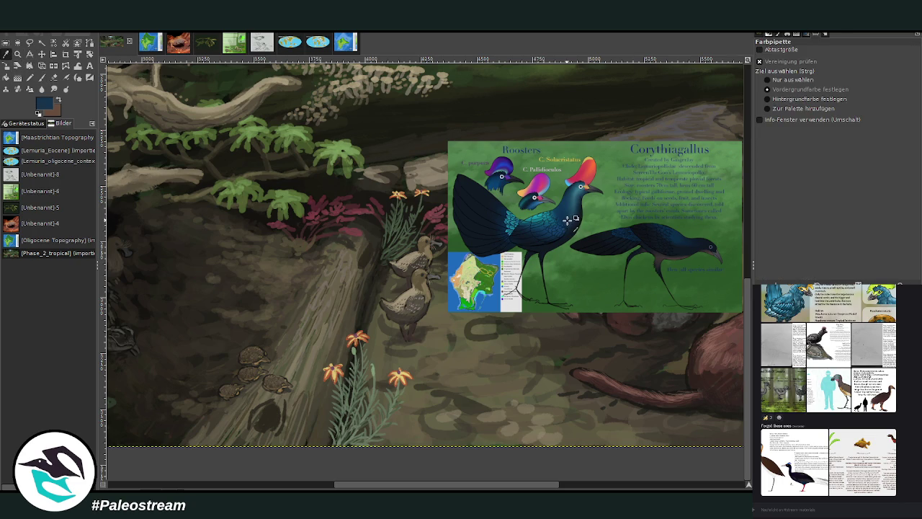
left_click(42, 77)
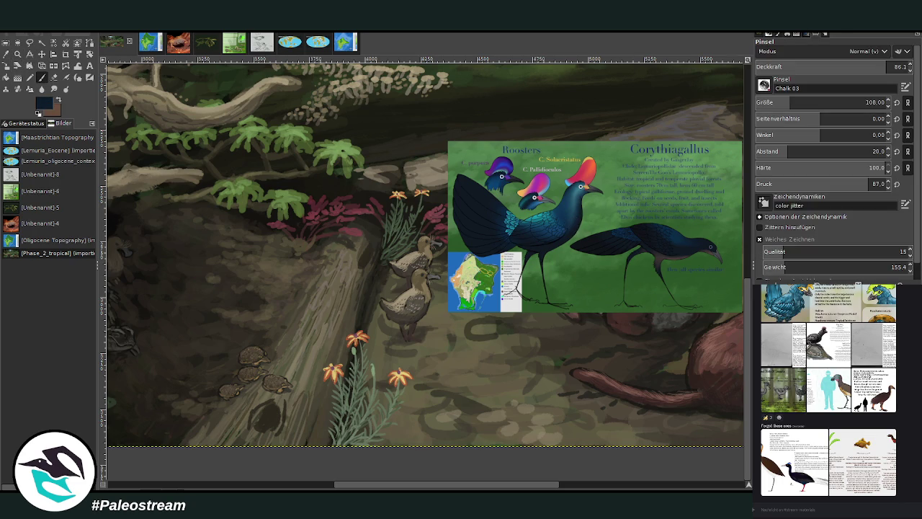
- Set the paintbrush to size 69 and opacity 89
left_click(779, 102)
left_click(894, 67)
key("bracketright")
key("bracketright")
key("Page_Up")
- Paint the dark blue rooster's body on the log and a thin feather down its tail
left_click_drag(295, 295, 312, 279)
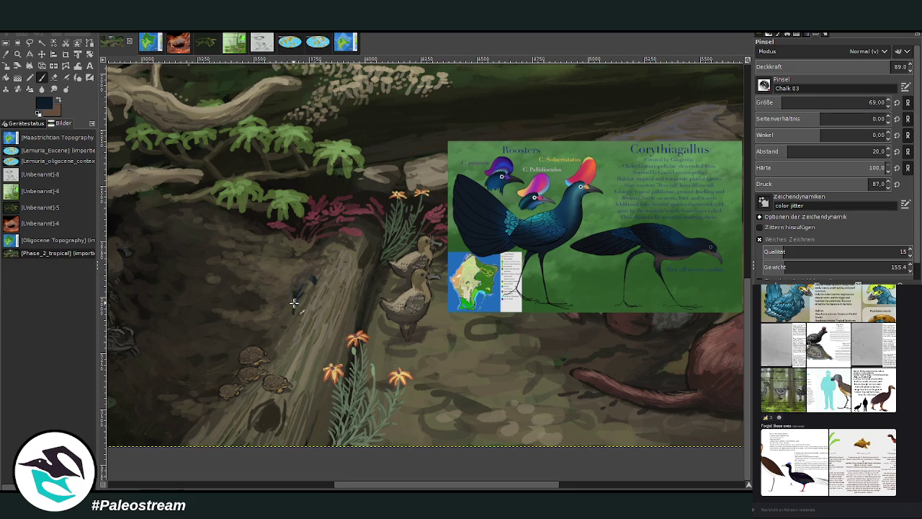
key("ctrl+z")
mouse_move(301, 291)
left_mouse_down()
mouse_move(330, 274)
mouse_move(306, 306)
mouse_move(330, 333)
mouse_move(306, 269)
mouse_move(301, 295)
mouse_move(315, 262)
mouse_move(308, 258)
mouse_move(322, 291)
left_mouse_up()
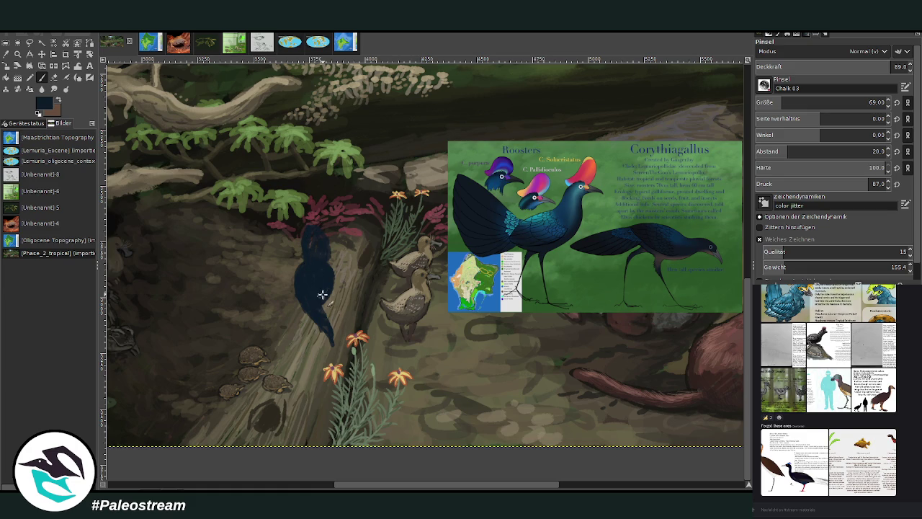
key("shift+e")
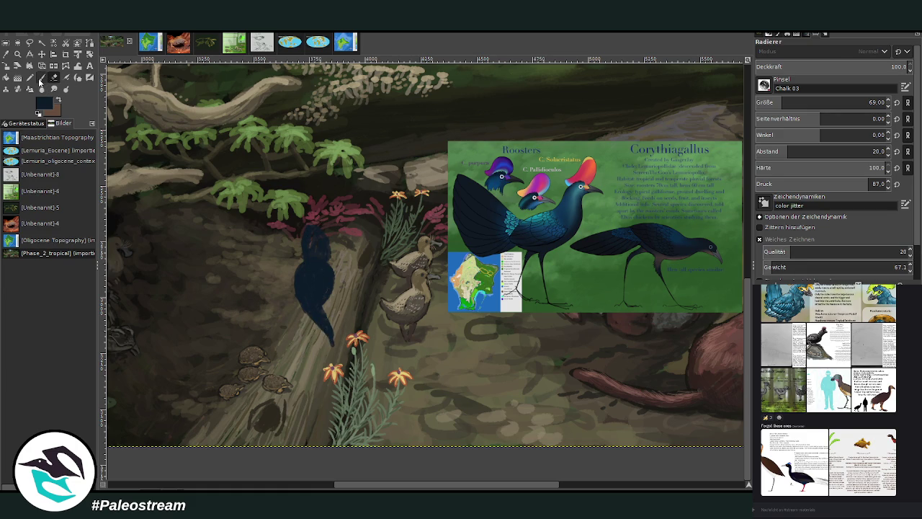
key("p")
left_click_drag(312, 310, 317, 364)
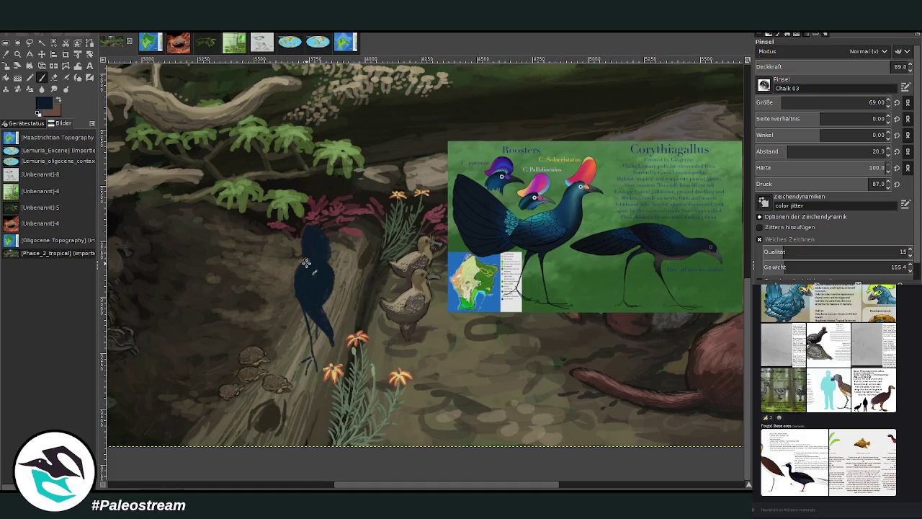
scroll(197, 321, "down", 4)
- Erase the painted rooster from the log with a size-265 eraser
key("z")
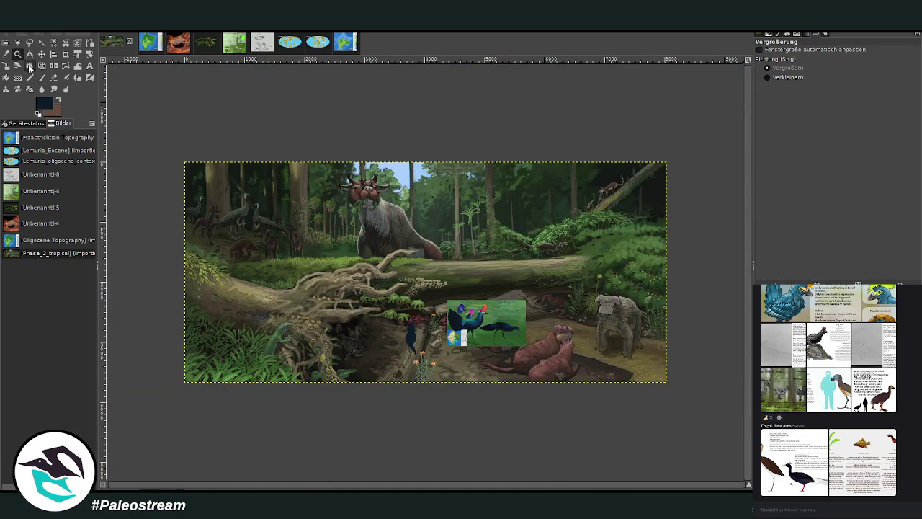
left_click_drag(344, 228, 581, 409)
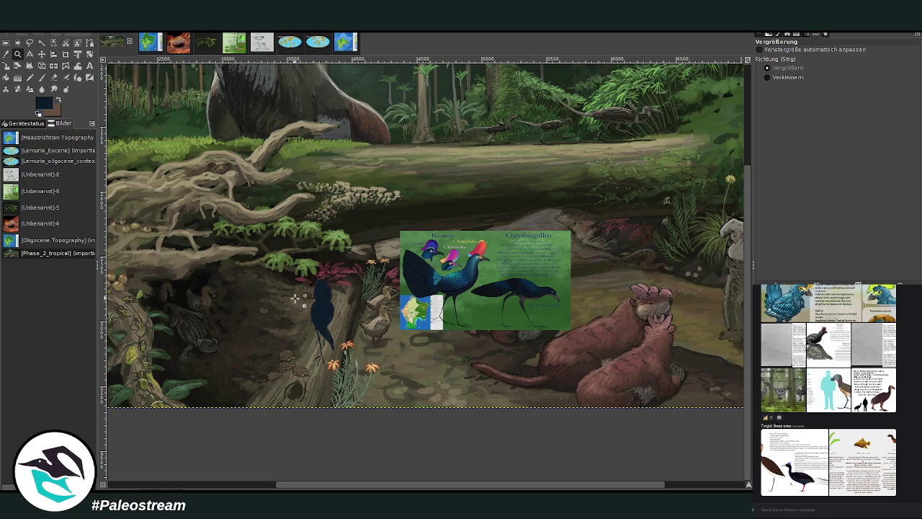
left_click(54, 77)
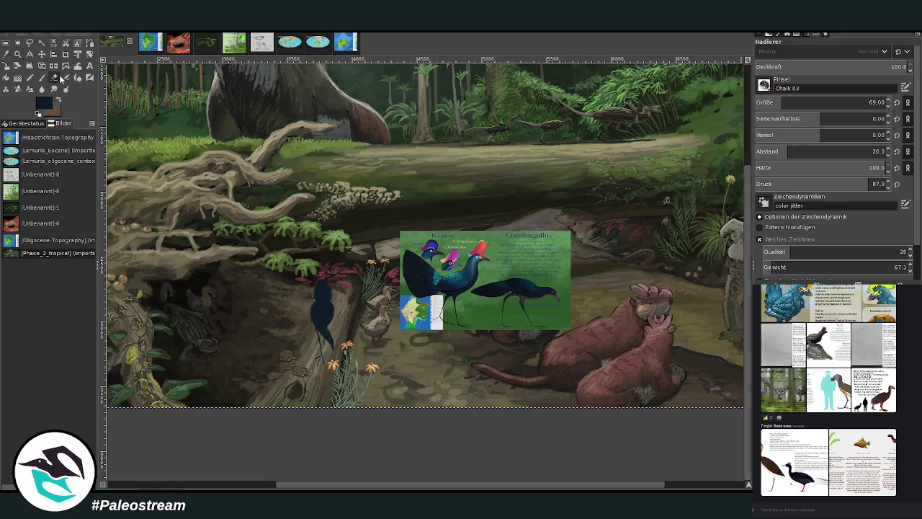
left_click(814, 103)
left_click_drag(308, 270, 329, 296)
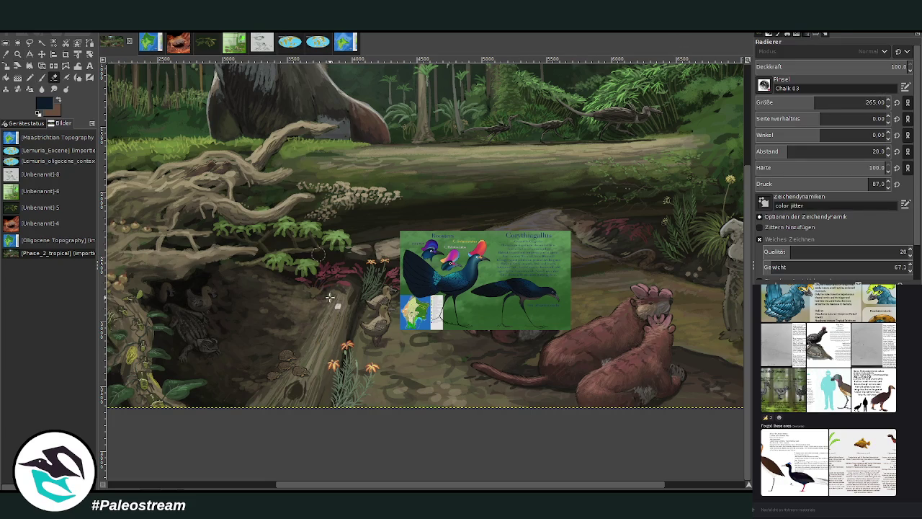
- Move the Roosters reference panel down to sit just right of the ducklings
left_click(42, 54)
left_click_drag(469, 289, 567, 236)
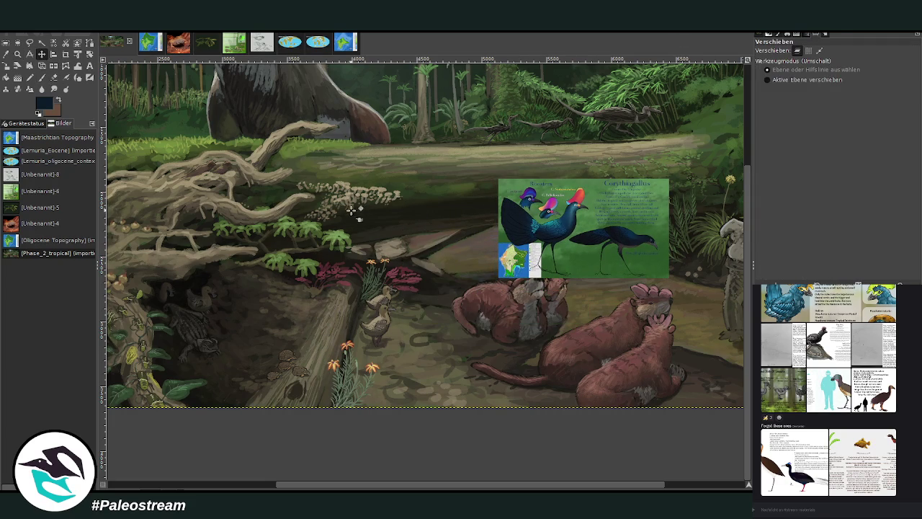
key("z")
left_click_drag(328, 152, 514, 362)
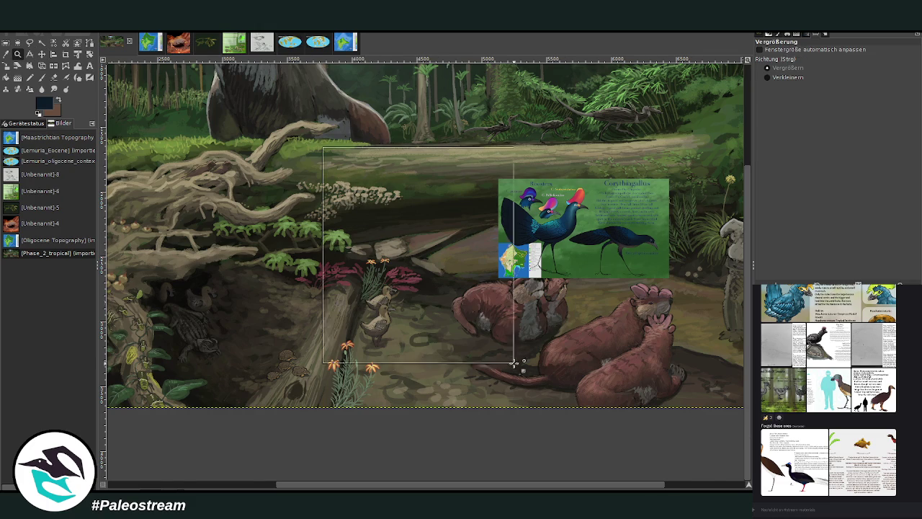
left_click(42, 54)
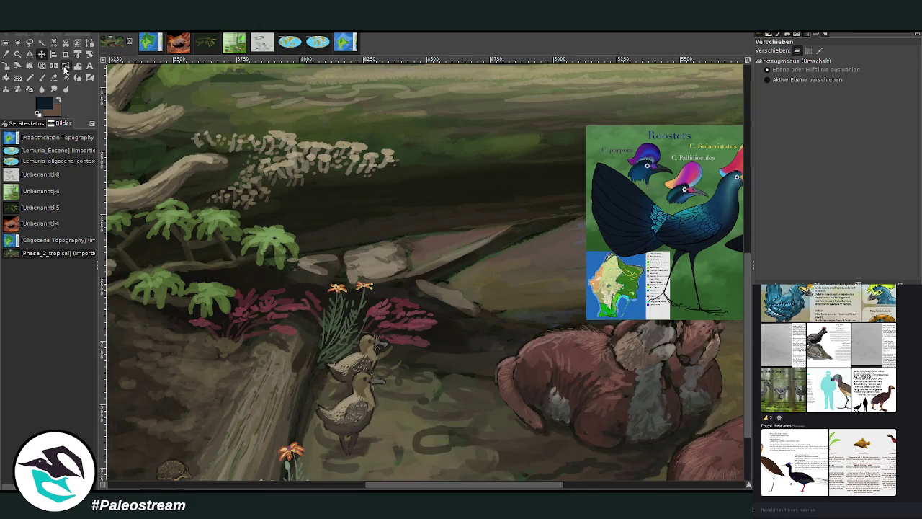
left_click(54, 78)
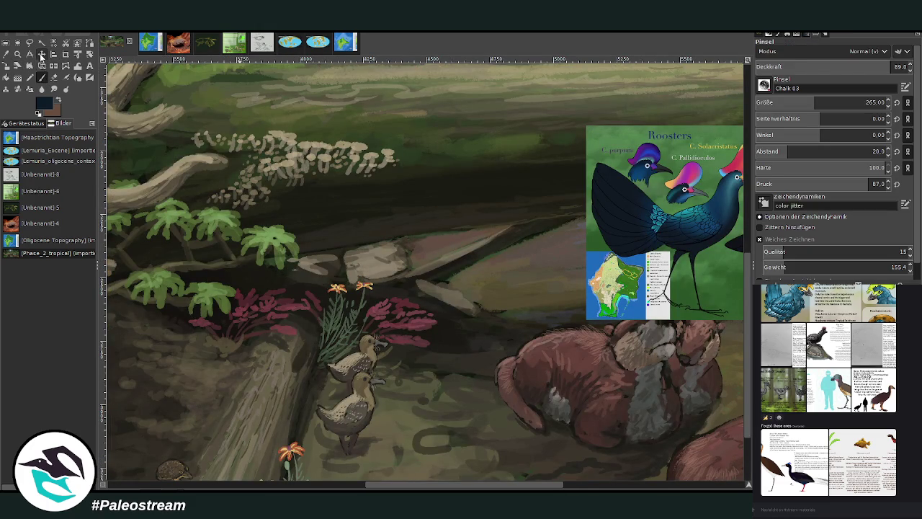
left_click(42, 54)
left_click_drag(634, 325, 495, 445)
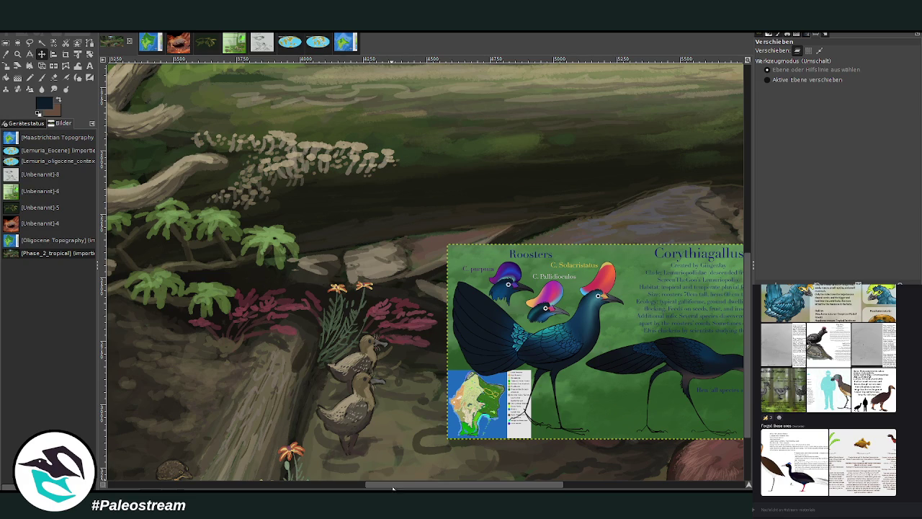
left_click_drag(396, 485, 425, 485)
left_click(65, 54)
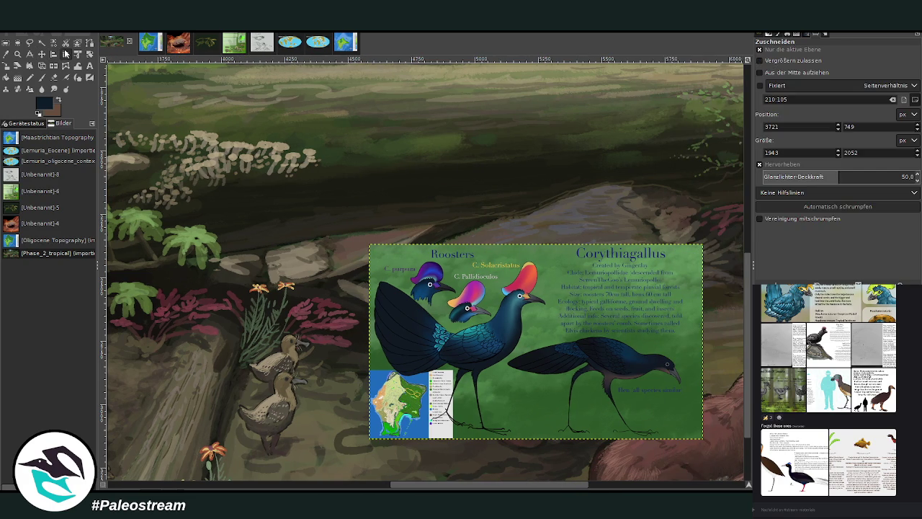
- Crop the reference layer down to the walking dark bird
left_click_drag(490, 304, 700, 438)
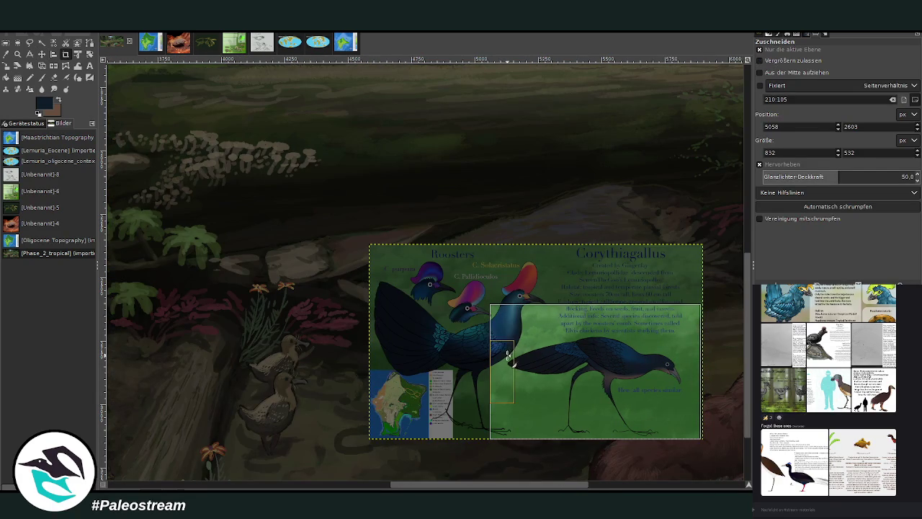
left_click_drag(498, 329, 500, 346)
key("Return")
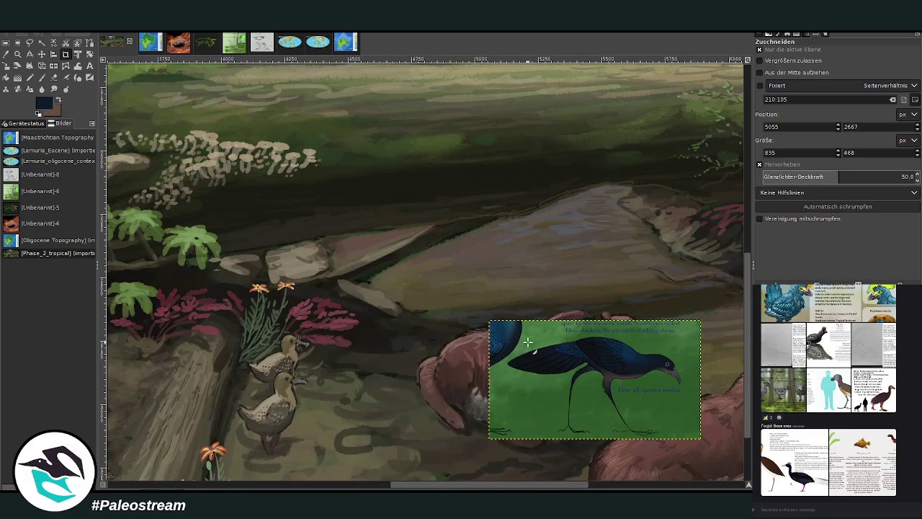
- Scale the bird panel down to 529x296 and zoom in on the ducklings area
key("shift+s")
left_click(528, 342)
mouse_move(553, 395)
left_mouse_down()
mouse_move(556, 358)
mouse_move(490, 376)
left_mouse_up()
left_click(710, 130)
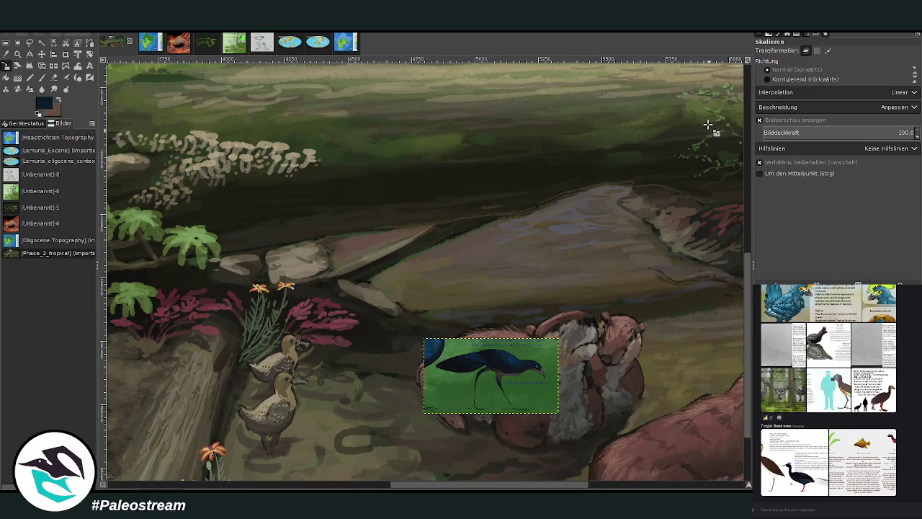
key("z")
left_click_drag(162, 186, 575, 463)
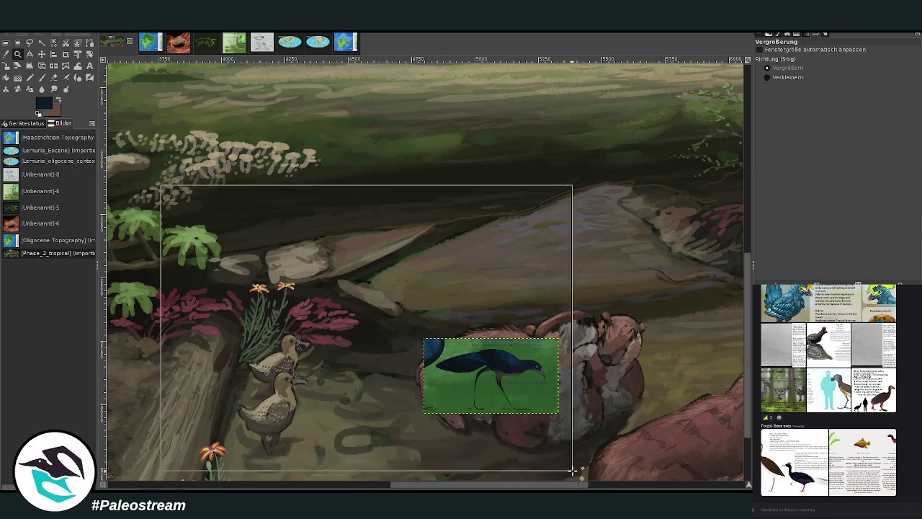
key("p")
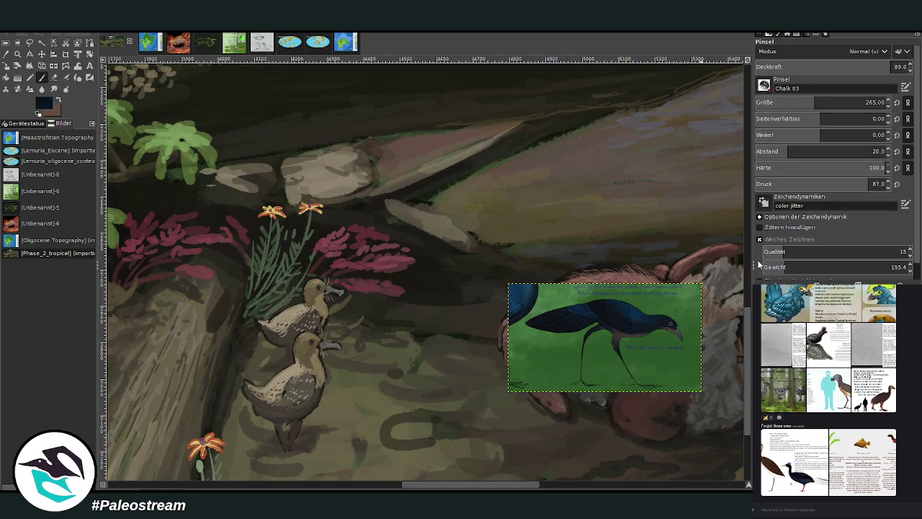
- Deselect and block in the navy rooster's body, leftward tail and neck at 95.3 opacity
left_click(893, 66)
left_click(867, 102)
key("ctrl+shift+a")
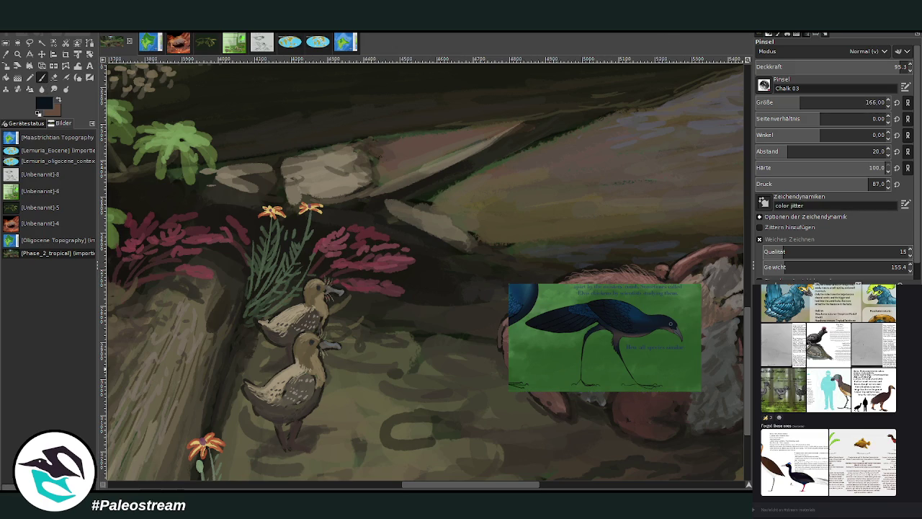
mouse_move(390, 237)
left_mouse_down()
mouse_move(382, 232)
mouse_move(360, 251)
mouse_move(350, 247)
mouse_move(385, 231)
mouse_move(362, 250)
mouse_move(319, 261)
mouse_move(393, 247)
left_mouse_up()
left_click(765, 102)
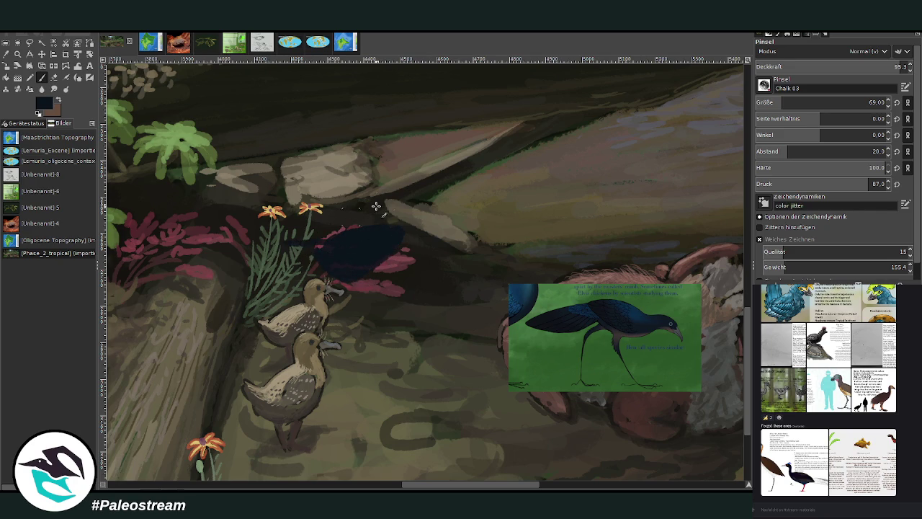
mouse_move(281, 246)
left_mouse_down()
mouse_move(239, 258)
mouse_move(333, 261)
mouse_move(242, 257)
mouse_move(286, 262)
mouse_move(249, 267)
mouse_move(326, 262)
left_mouse_up()
mouse_move(393, 249)
left_mouse_down()
mouse_move(404, 204)
mouse_move(405, 241)
mouse_move(396, 214)
left_mouse_up()
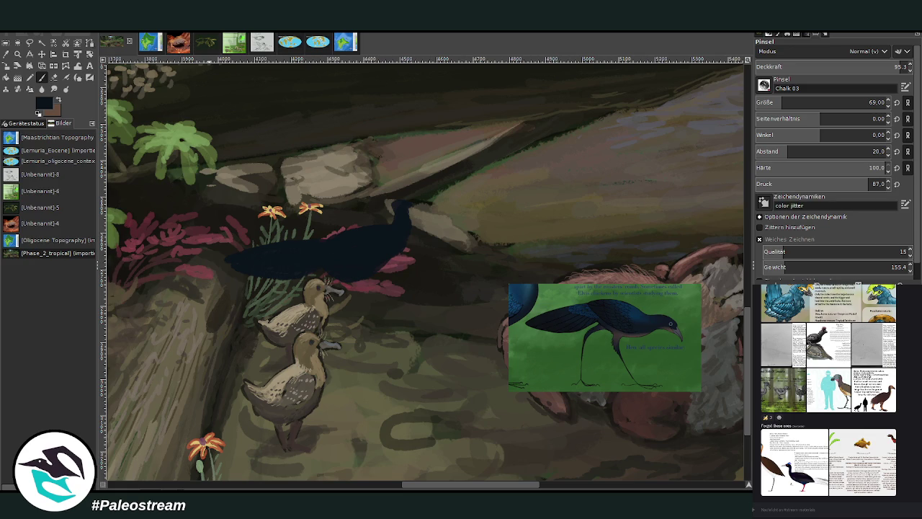
- Add lighter blue highlights on the neck, body and tail at about 46 opacity
left_click(819, 66)
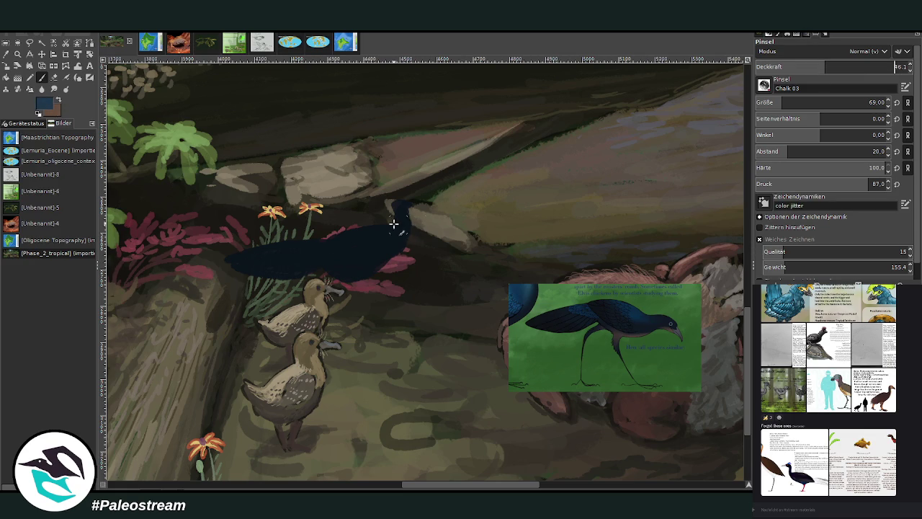
mouse_move(378, 228)
left_mouse_down()
mouse_move(386, 230)
mouse_move(358, 236)
left_mouse_up()
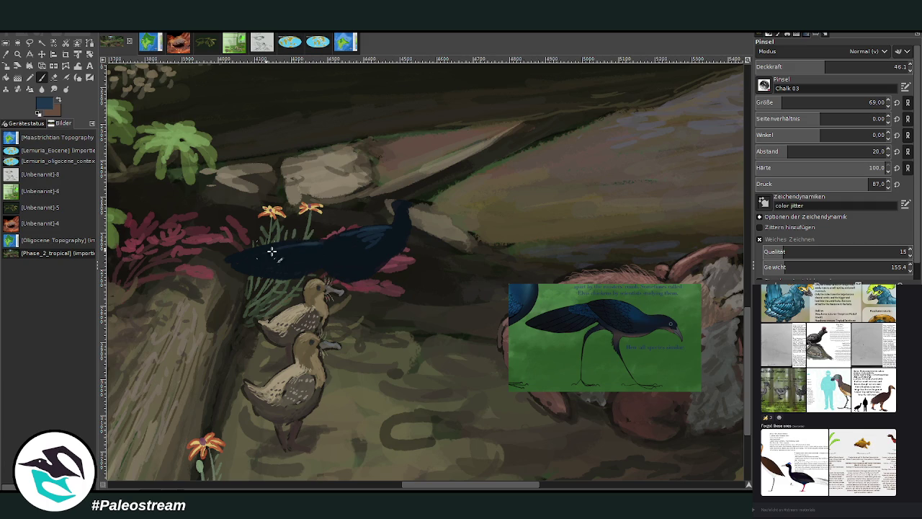
mouse_move(292, 245)
left_mouse_down()
mouse_move(231, 259)
mouse_move(310, 271)
left_mouse_up()
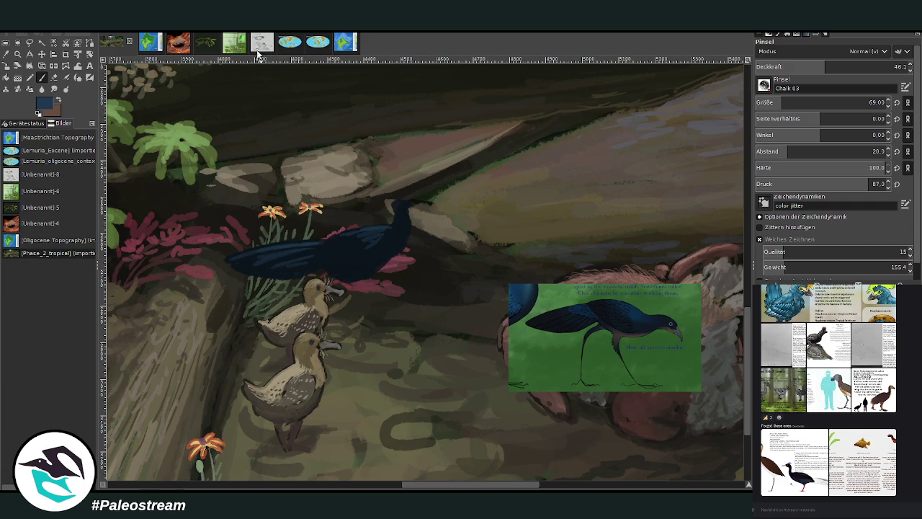
- Cover the pink strokes around the rooster's head and neck in near-black, and paint out the right orange flower
left_click(256, 226, "ctrl")
left_click(804, 102)
left_click(871, 66)
mouse_move(396, 270)
left_mouse_down()
mouse_move(382, 274)
mouse_move(403, 274)
left_mouse_up()
left_click(894, 67)
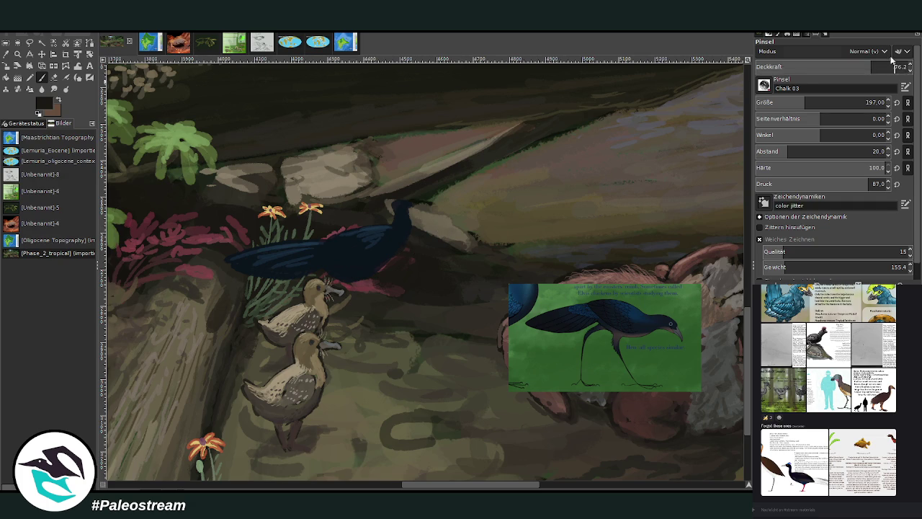
left_click(792, 102)
left_click(891, 66)
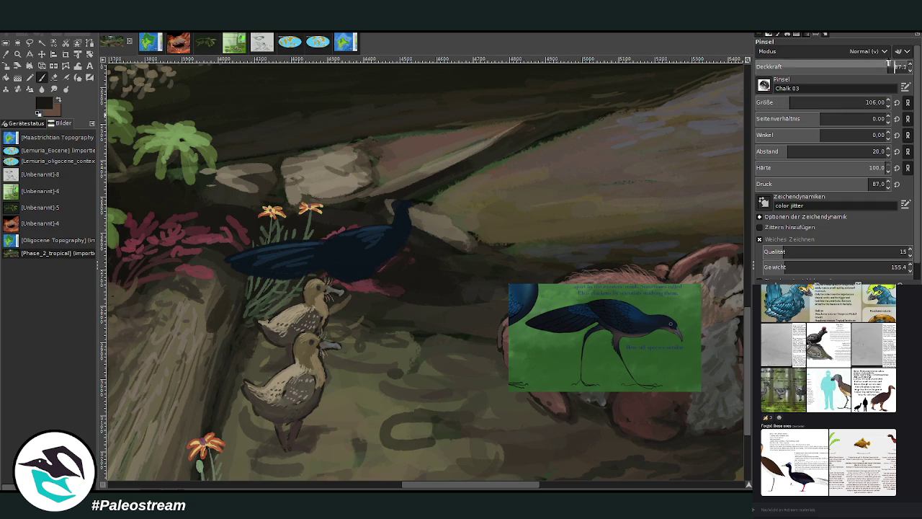
left_click_drag(380, 285, 354, 288)
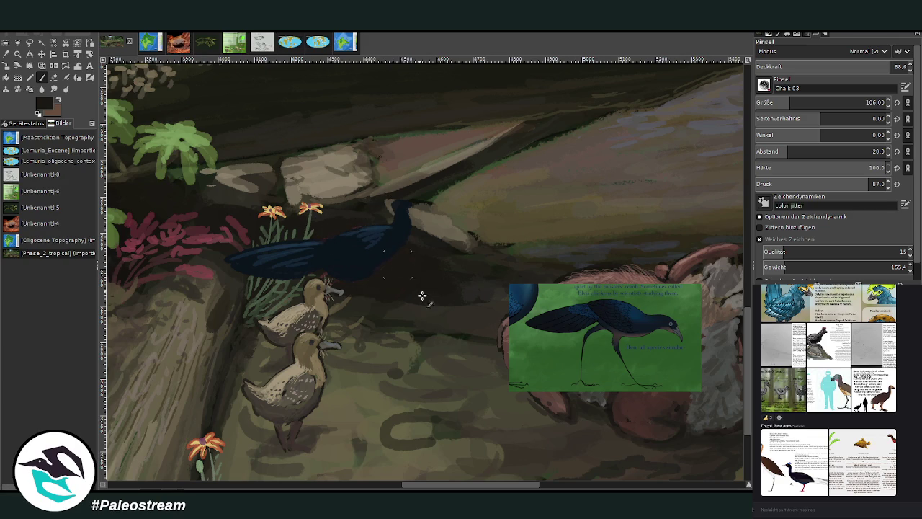
left_click_drag(415, 485, 376, 486)
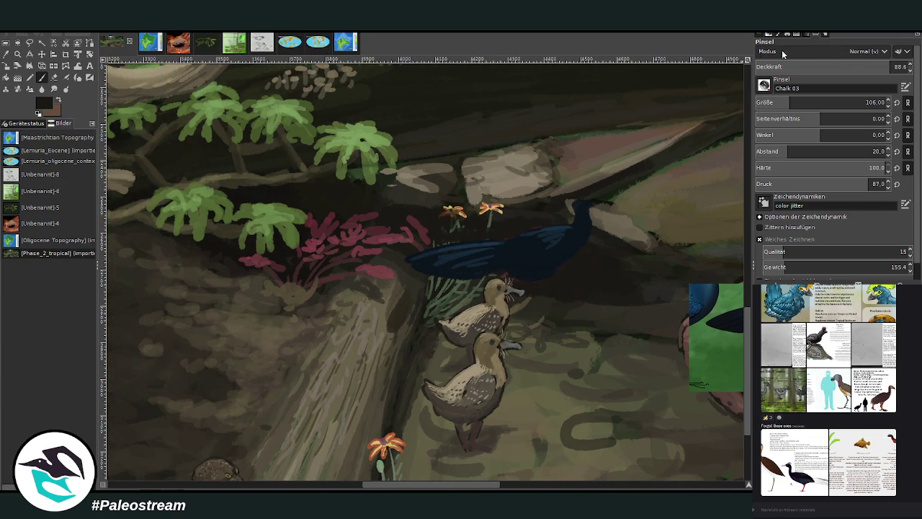
mouse_move(481, 204)
left_mouse_down()
mouse_move(501, 212)
mouse_move(466, 230)
left_mouse_up()
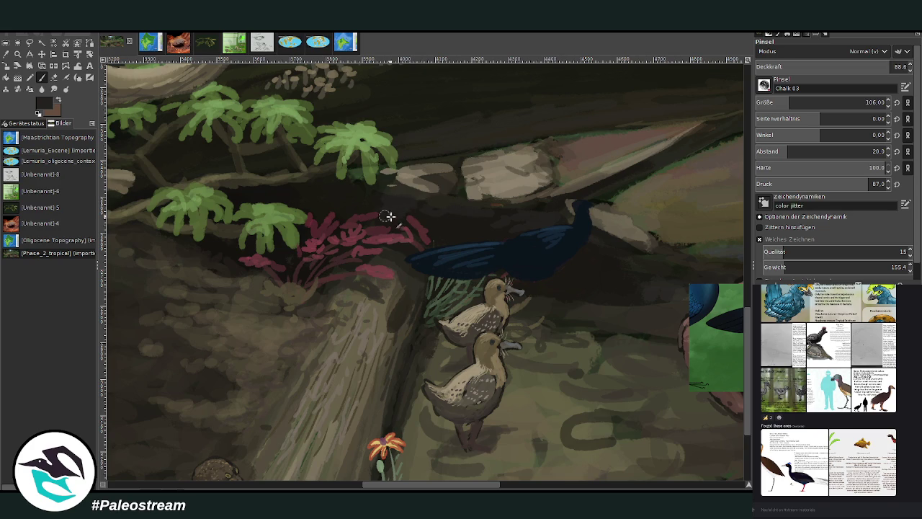
- Paint over the red plant with sampled browns and dark shadow tones
mouse_move(370, 214)
left_mouse_down()
mouse_move(315, 219)
mouse_move(312, 242)
mouse_move(346, 206)
mouse_move(360, 241)
mouse_move(375, 216)
left_mouse_up()
mouse_move(445, 241)
left_mouse_down()
mouse_move(381, 224)
mouse_move(408, 218)
mouse_move(399, 240)
mouse_move(424, 243)
mouse_move(418, 228)
left_mouse_up()
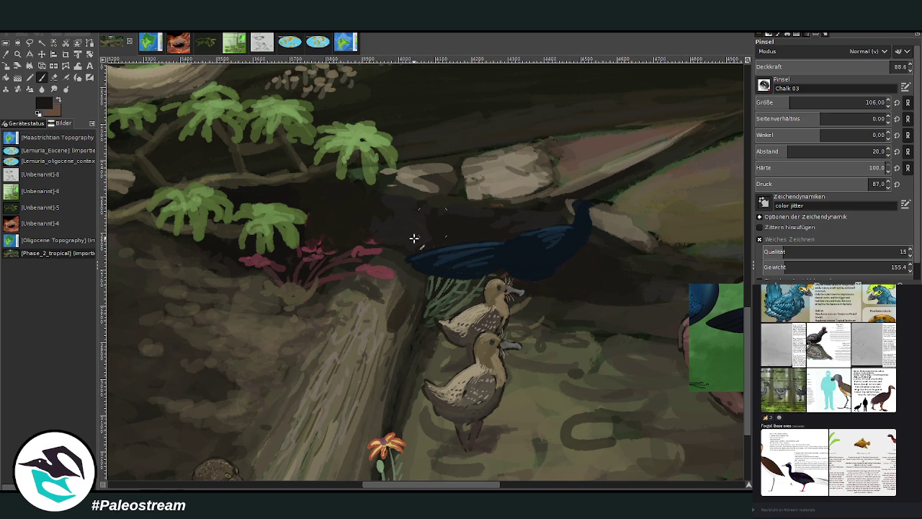
left_click(368, 284, "ctrl")
mouse_move(370, 284)
left_mouse_down()
mouse_move(354, 288)
mouse_move(386, 271)
mouse_move(366, 263)
mouse_move(373, 238)
mouse_move(366, 264)
mouse_move(356, 240)
mouse_move(345, 244)
left_mouse_up()
left_click(407, 234, "ctrl")
left_click(268, 287, "ctrl")
mouse_move(275, 274)
left_mouse_down()
mouse_move(237, 267)
mouse_move(278, 269)
mouse_move(309, 263)
mouse_move(305, 257)
mouse_move(292, 262)
mouse_move(305, 267)
mouse_move(333, 242)
mouse_move(319, 267)
mouse_move(291, 253)
left_mouse_up()
left_click(237, 267, "ctrl")
left_click(290, 256, "ctrl")
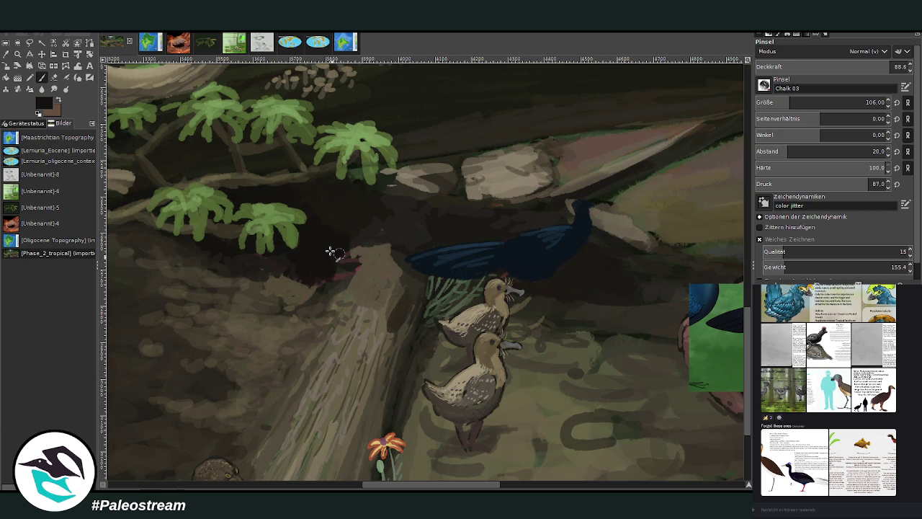
mouse_move(319, 258)
left_mouse_down()
mouse_move(336, 270)
mouse_move(326, 277)
mouse_move(344, 272)
mouse_move(345, 257)
mouse_move(324, 284)
mouse_move(362, 291)
mouse_move(381, 317)
mouse_move(396, 277)
left_mouse_up()
- Touch up the log's light edge with sampled log colours, then lower opacity to 44.8
left_click(579, 325, "ctrl")
left_click(381, 278, "ctrl")
left_click(365, 327, "ctrl")
left_click(408, 282, "ctrl")
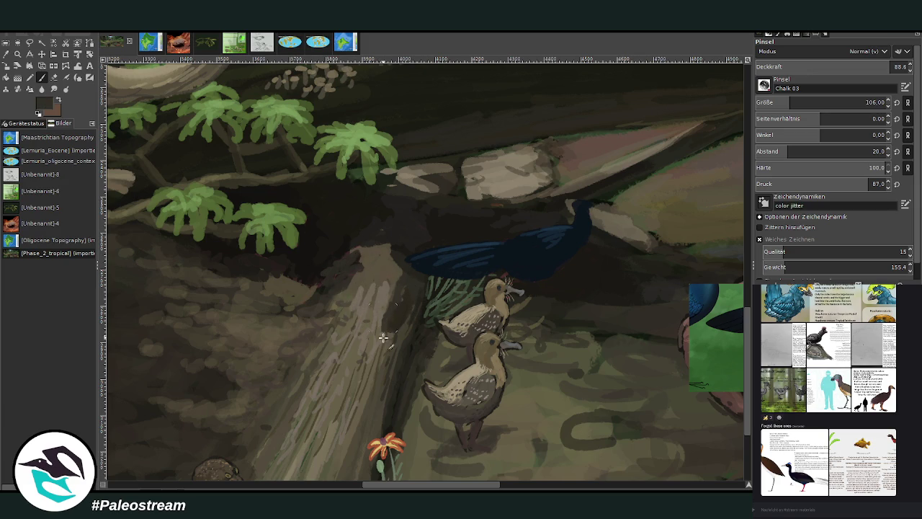
left_click(393, 314, "ctrl")
mouse_move(394, 315)
left_mouse_down()
mouse_move(389, 331)
mouse_move(400, 309)
mouse_move(396, 281)
mouse_move(373, 265)
left_mouse_up()
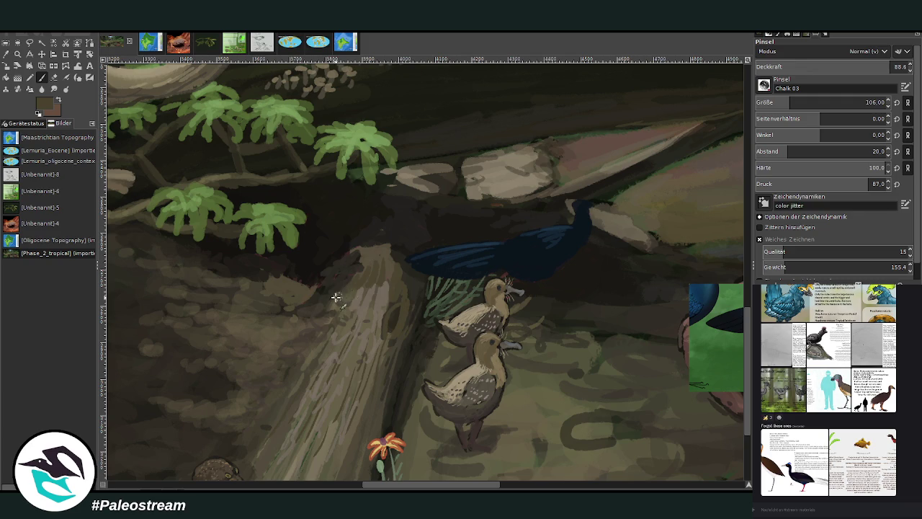
left_click(386, 248, "ctrl")
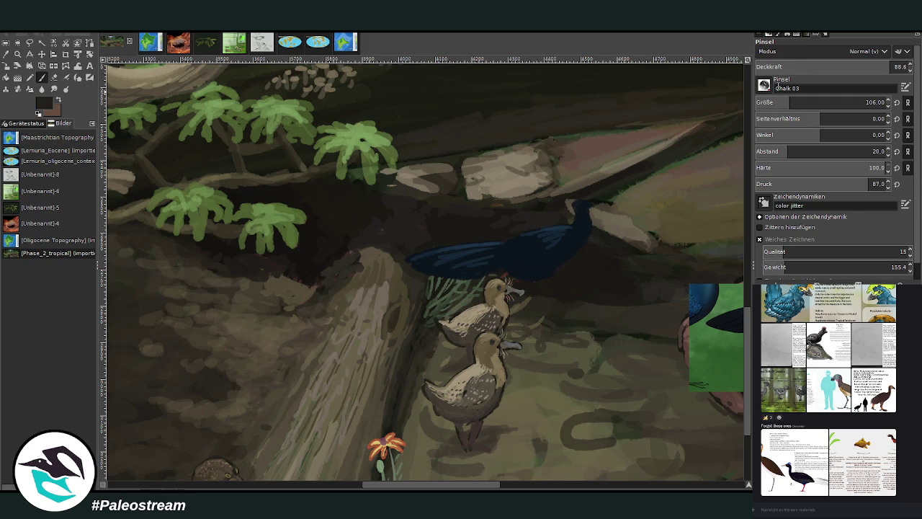
left_click(824, 66)
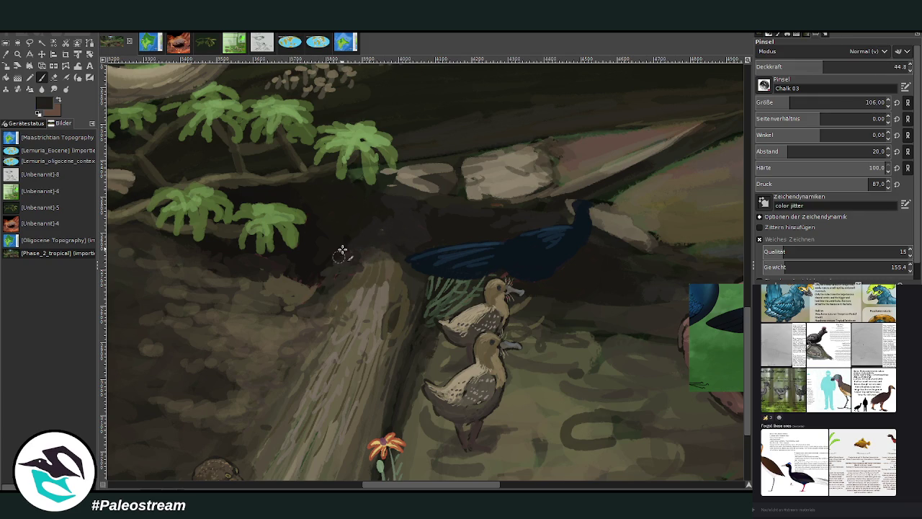
scroll(559, 98, "right", 10)
scroll(559, 97, "right", 10)
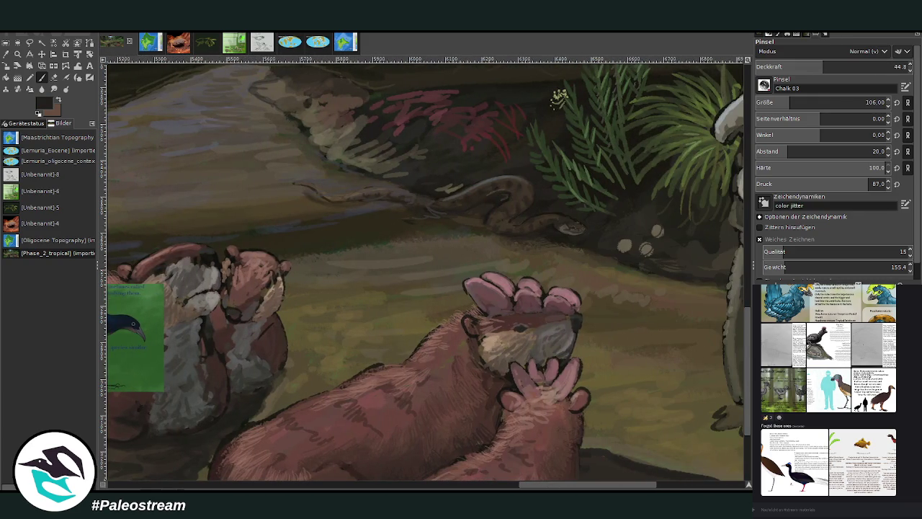
scroll(559, 98, "left", 1)
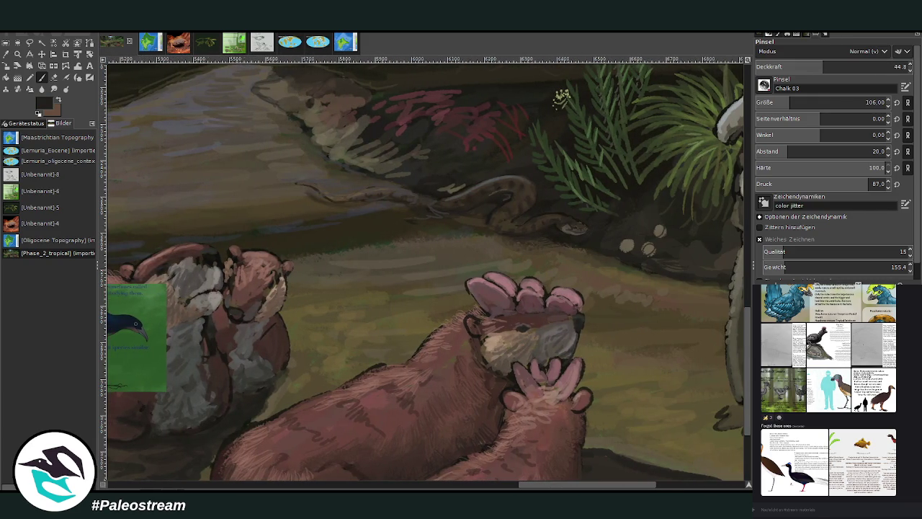
left_click_drag(587, 484, 416, 486)
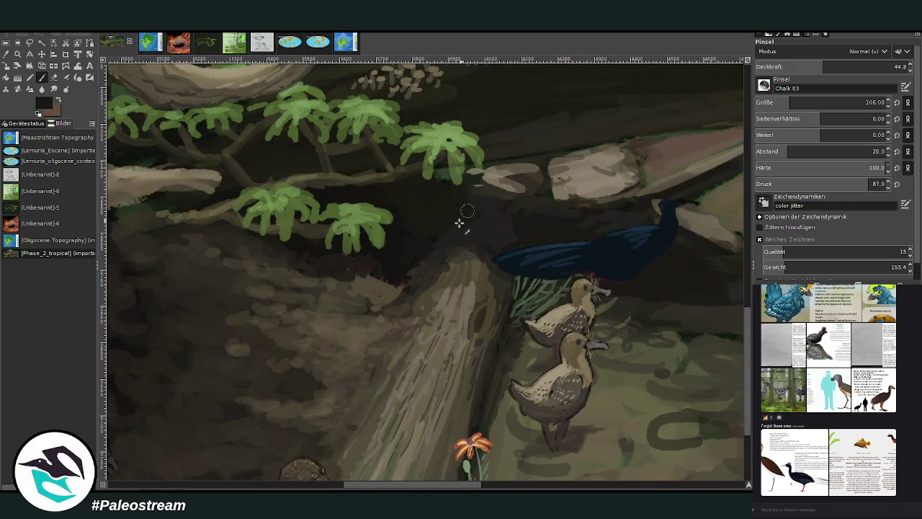
left_click(434, 292, "ctrl")
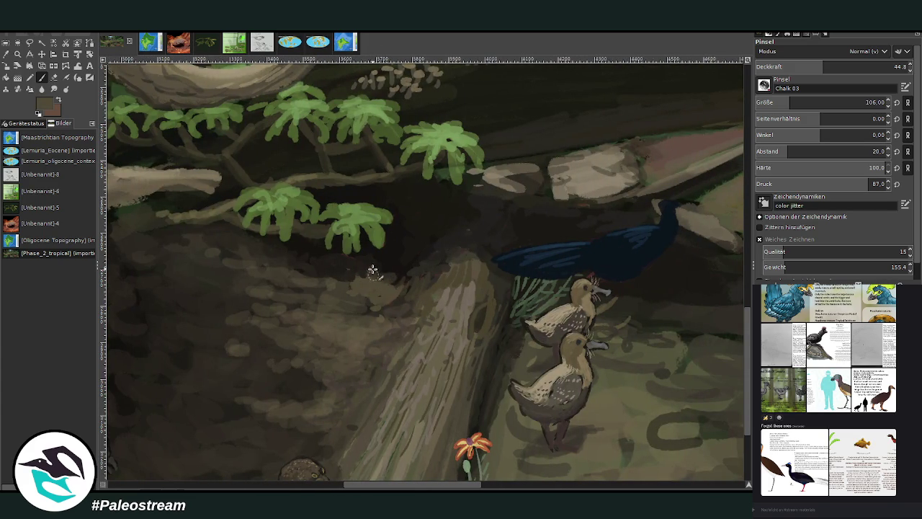
left_click(402, 272, "ctrl")
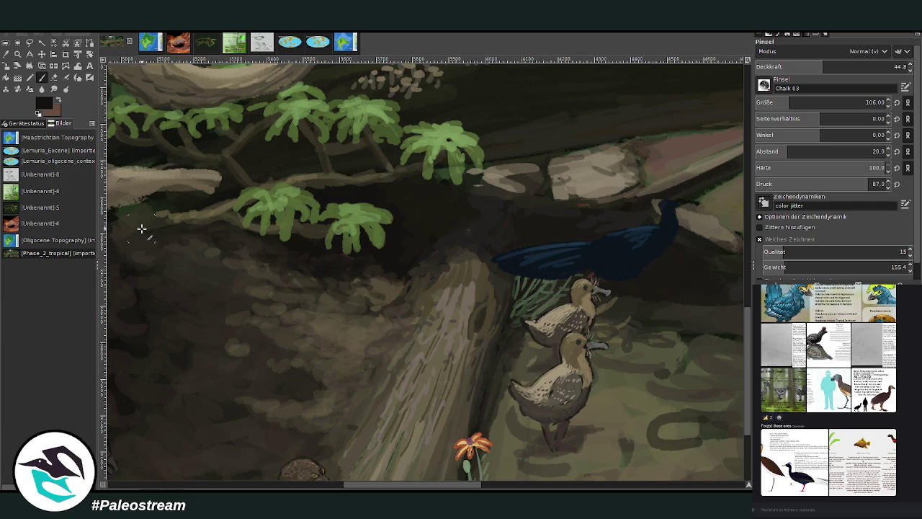
scroll(314, 484, "right", 5)
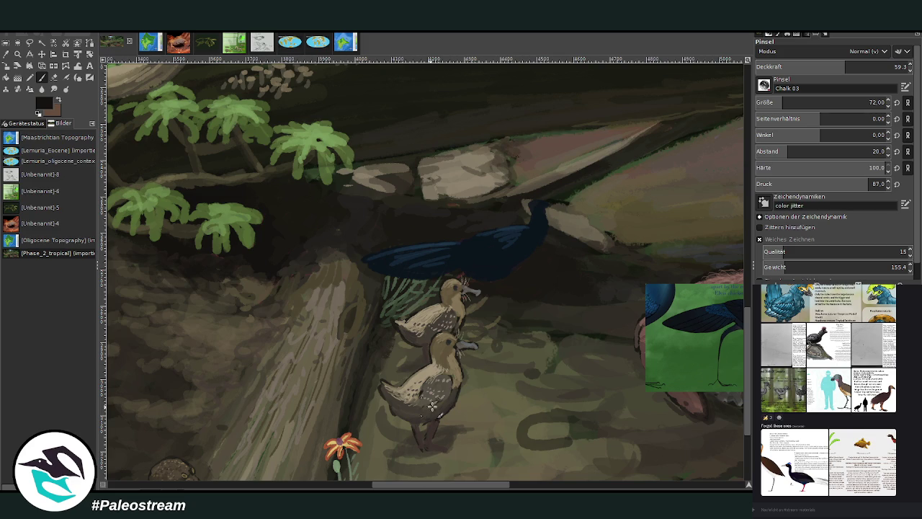
scroll(444, 488, "right", 4)
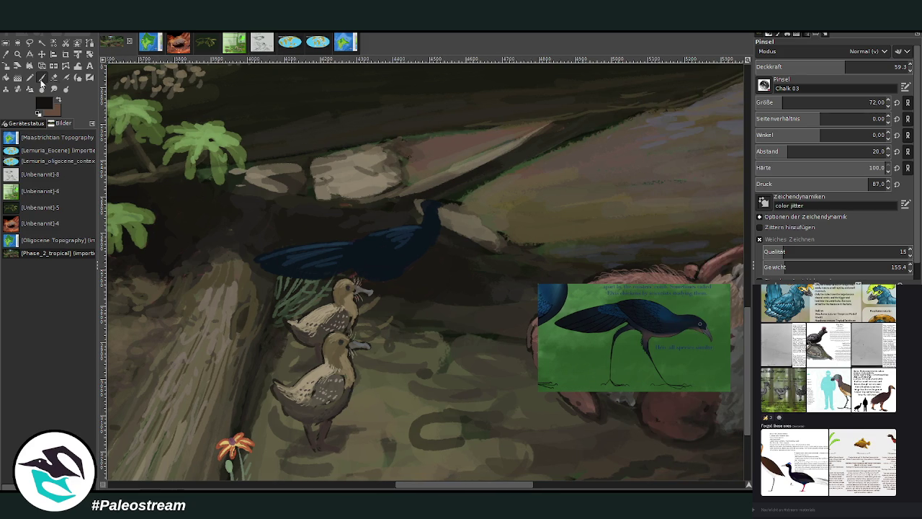
left_click(737, 254, "ctrl")
- Paint dark blue over the bird's body, neck and head with a smaller brush
left_click(817, 66)
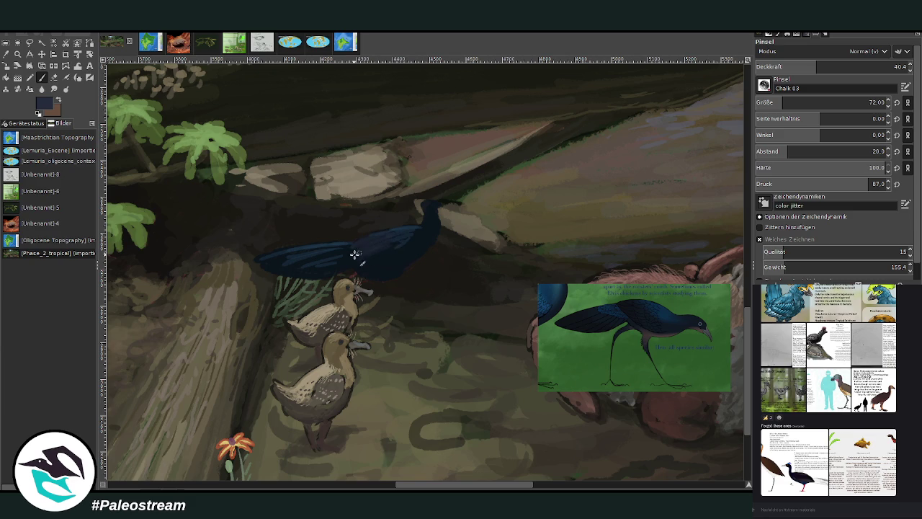
left_click_drag(403, 241, 419, 231)
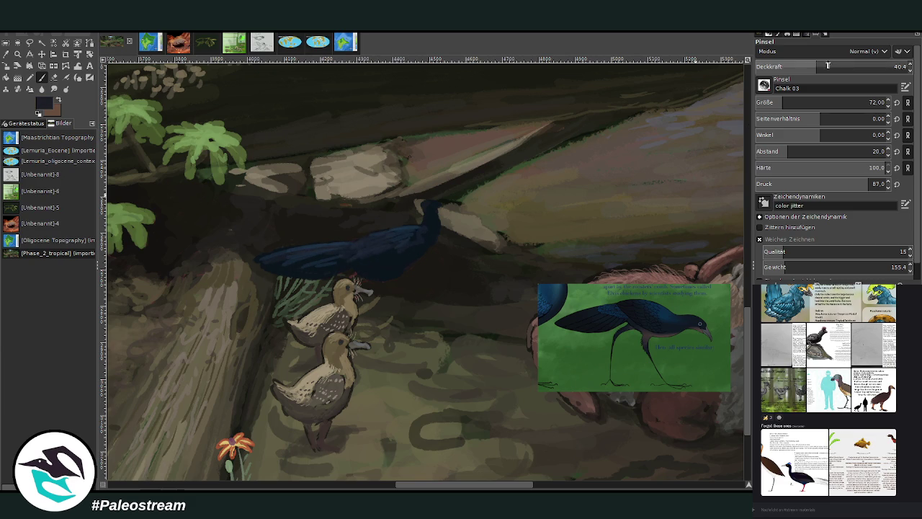
left_click(894, 66)
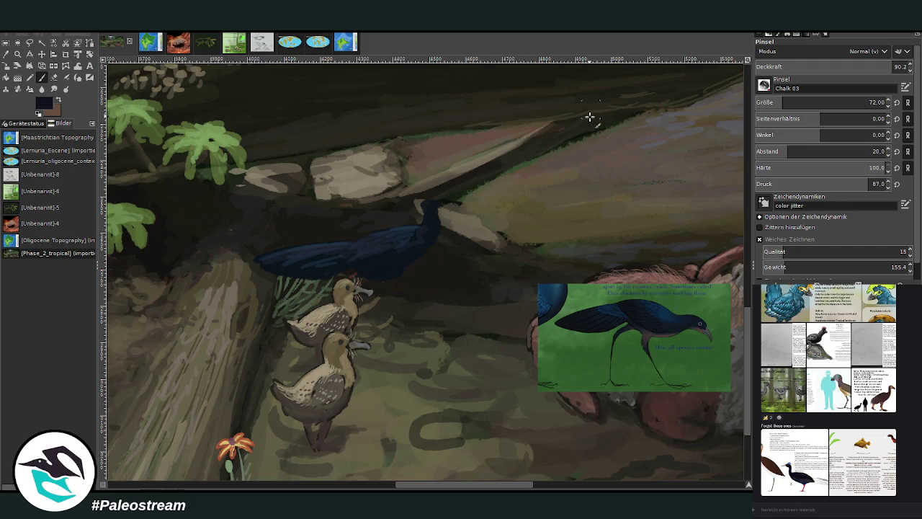
key("bracketleft")
key("bracketleft")
key("bracketleft")
left_click_drag(426, 197, 438, 197)
- Paint the head with a dark beak, cover the eye spot and thicken the neck
left_click(720, 247, "ctrl")
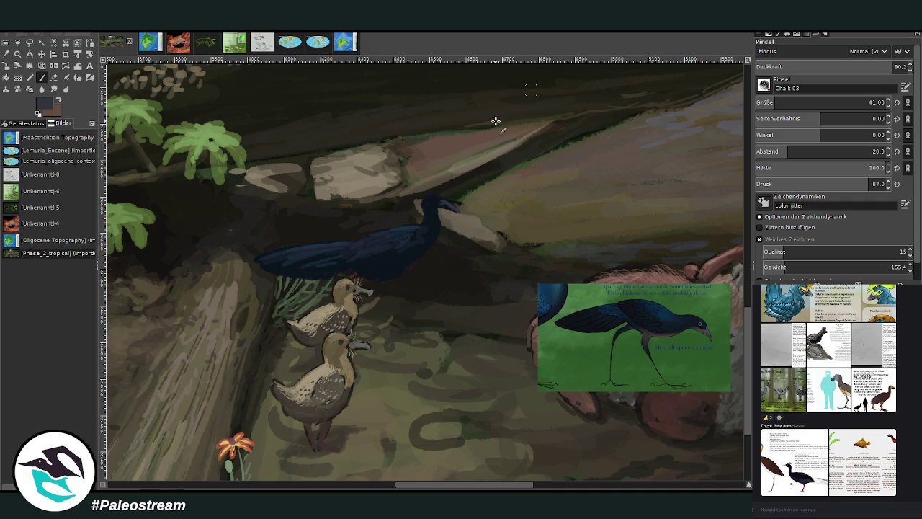
left_click_drag(446, 204, 428, 206)
left_click(723, 253, "ctrl")
left_click(724, 251, "ctrl")
left_click_drag(423, 200, 418, 232)
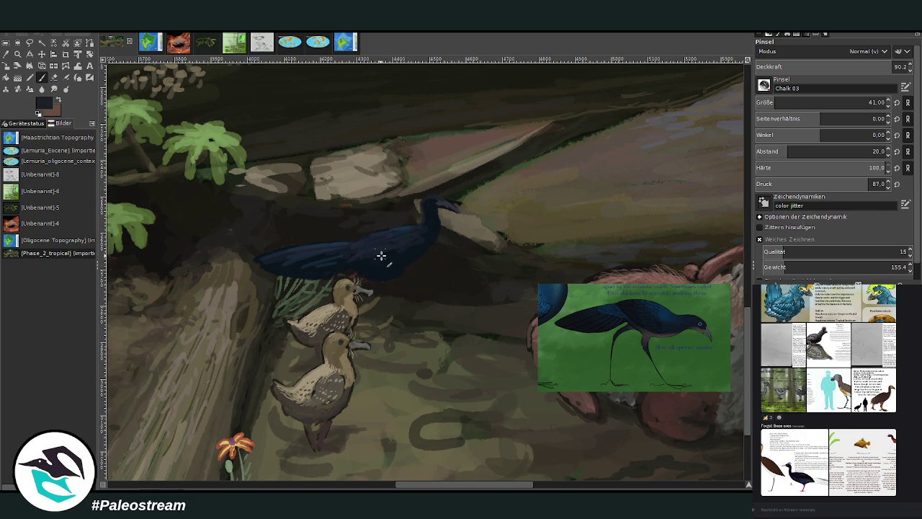
left_click_drag(819, 64, 806, 65)
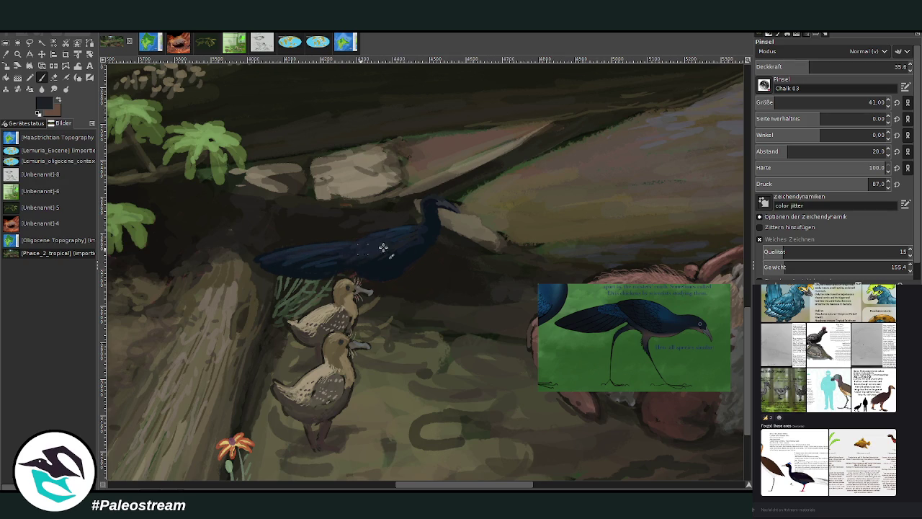
left_click(652, 331, "ctrl")
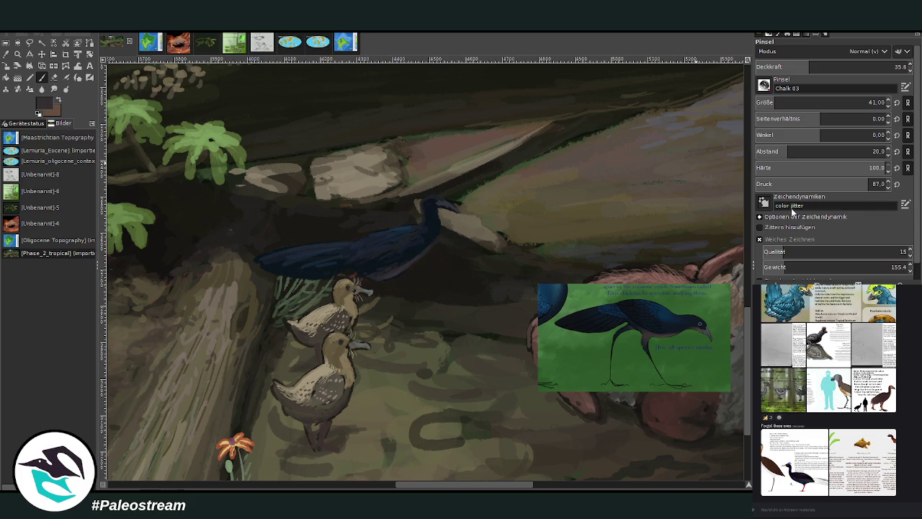
left_click(885, 66)
- Brush lighter bluish-grey chalk highlights over the body, neck and back at about 58 opacity
left_click(720, 243, "ctrl")
left_click_drag(814, 66, 844, 66)
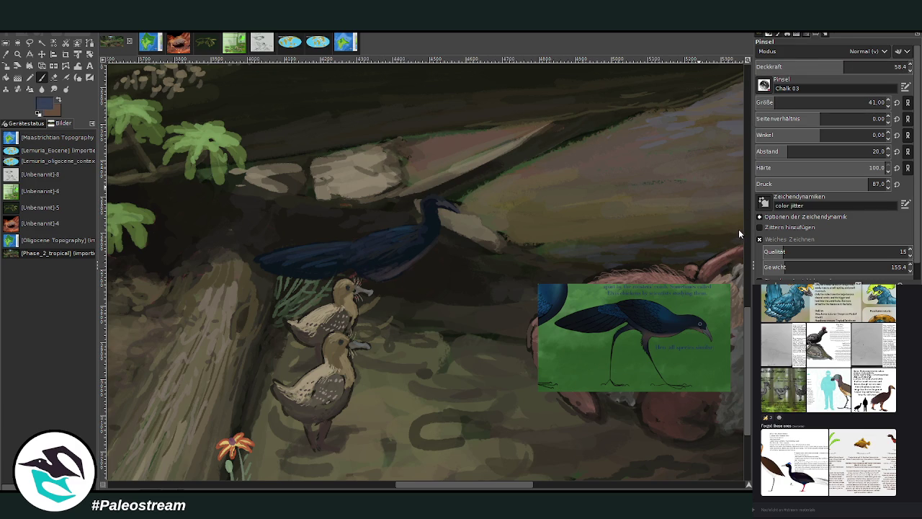
mouse_move(354, 250)
left_mouse_down()
mouse_move(331, 251)
mouse_move(353, 245)
mouse_move(348, 252)
left_mouse_up()
mouse_move(426, 216)
left_mouse_down()
mouse_move(408, 233)
mouse_move(315, 253)
mouse_move(341, 223)
mouse_move(278, 262)
mouse_move(334, 268)
left_mouse_up()
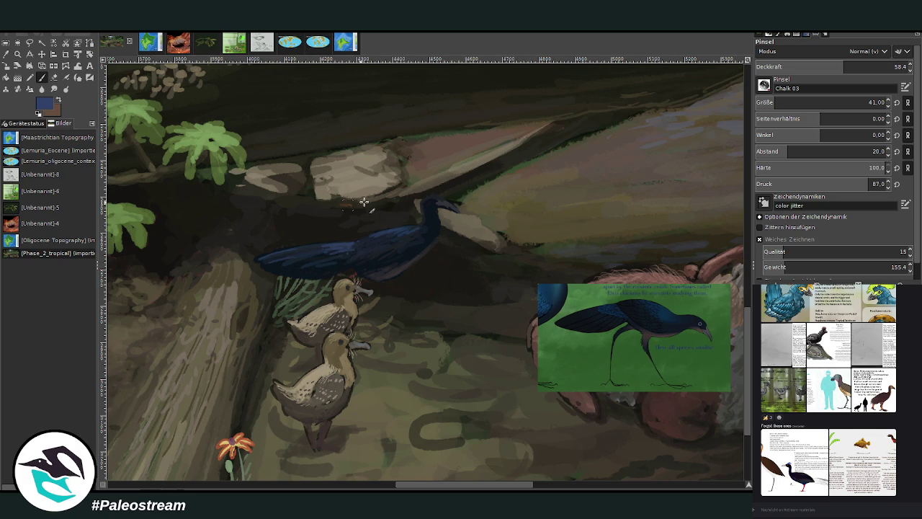
- Touch up the bird's head in dark grey at about 82 opacity, then sample pale grey
left_click(434, 229, "ctrl")
left_click(400, 270, "ctrl")
left_click_drag(753, 70, 799, 71)
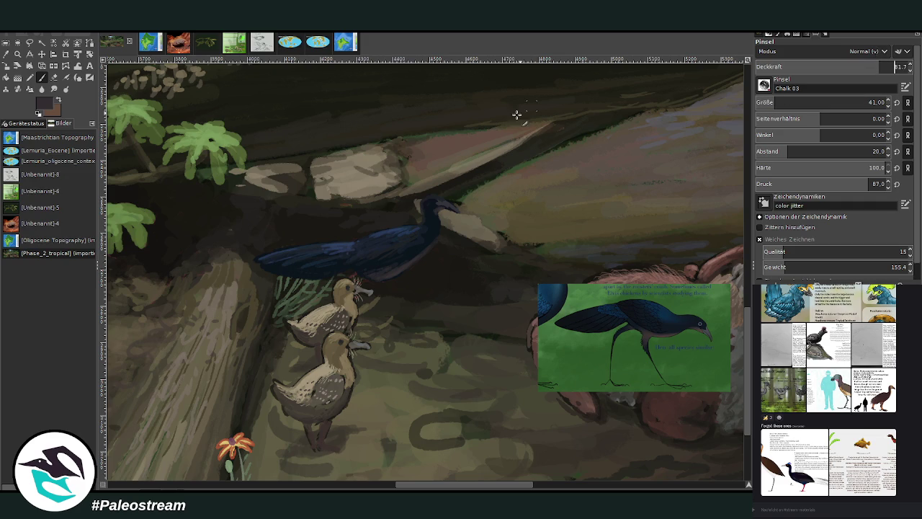
left_click_drag(435, 210, 454, 203)
left_click(710, 249, "ctrl")
- Highlight the beak top in light grey, then darken the head and beak at about 63 opacity
left_click(823, 66)
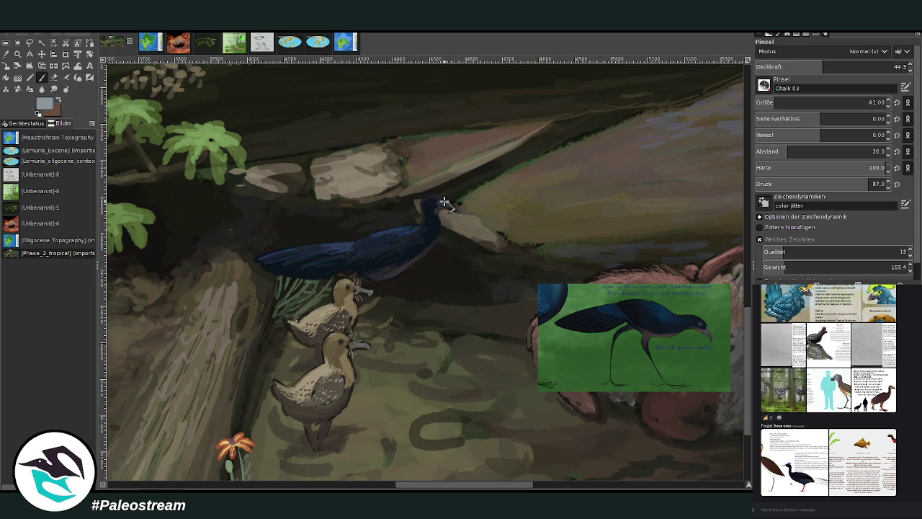
left_click_drag(458, 210, 438, 202)
left_click(723, 231, "ctrl")
left_click(728, 239, "ctrl")
left_click(738, 242, "ctrl")
left_click(855, 66)
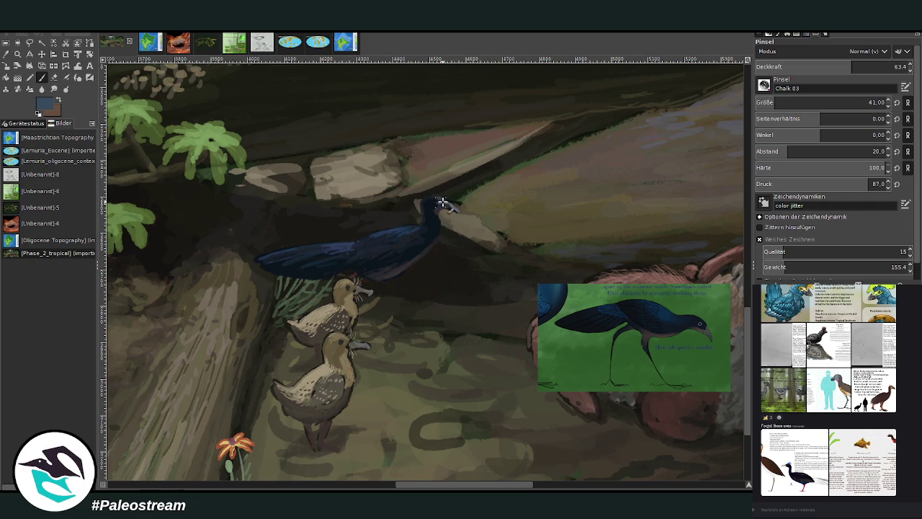
mouse_move(437, 199)
left_mouse_down()
mouse_move(422, 202)
mouse_move(432, 201)
left_mouse_up()
- Add a lighter blue crown stroke, then set brush size 25 and a darker blue at about 56 opacity
left_click(735, 234, "ctrl")
left_click_drag(422, 201, 432, 203)
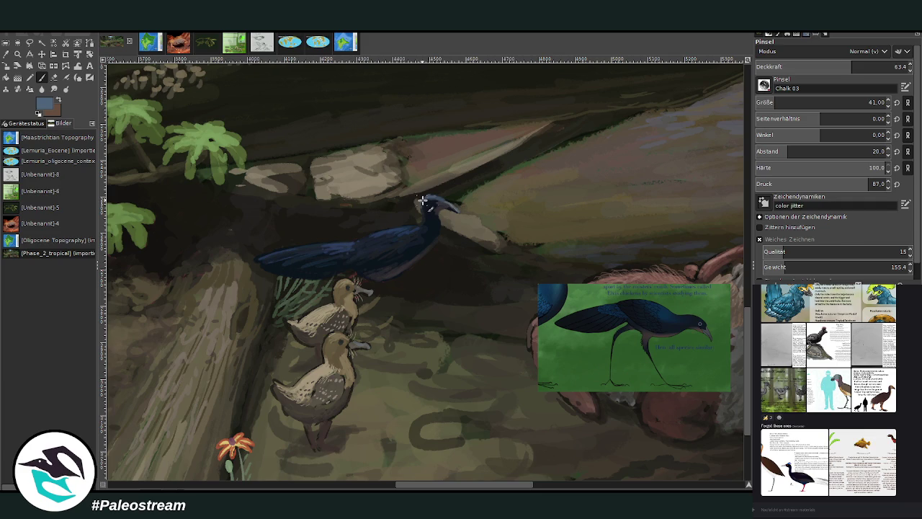
left_click(874, 66)
left_click_drag(810, 102, 789, 102)
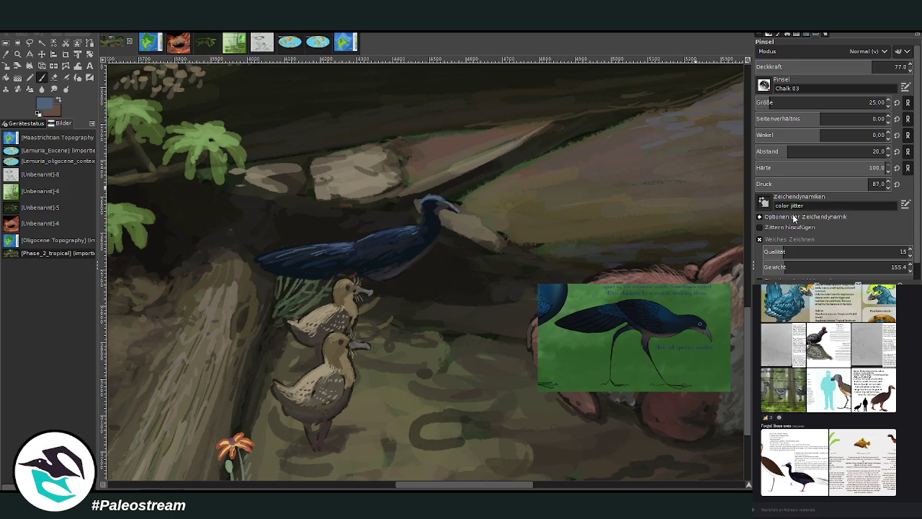
left_click(741, 228, "ctrl")
left_click(841, 64)
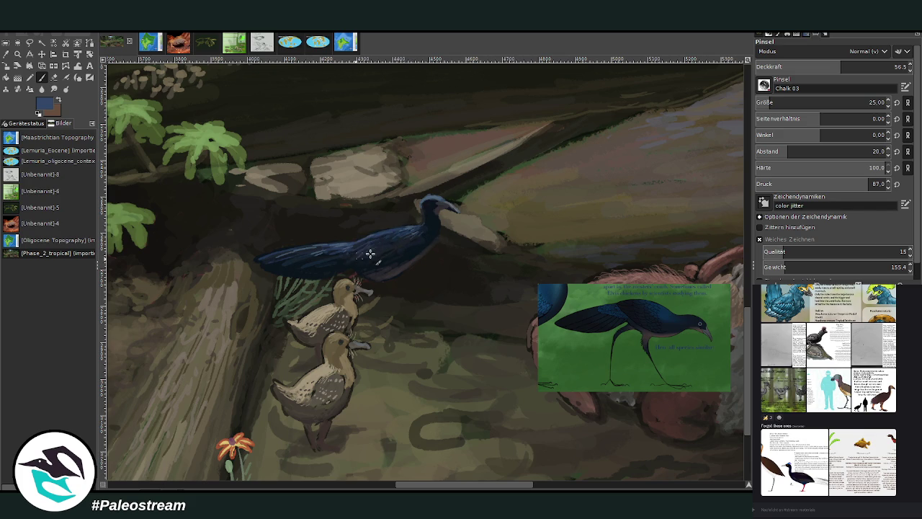
- Paint the rooster's thin near-black leg and clawed toes at 81.7 opacity beside the front duckling
left_click(647, 349, "ctrl")
left_click(881, 65)
left_click_drag(381, 289, 389, 339)
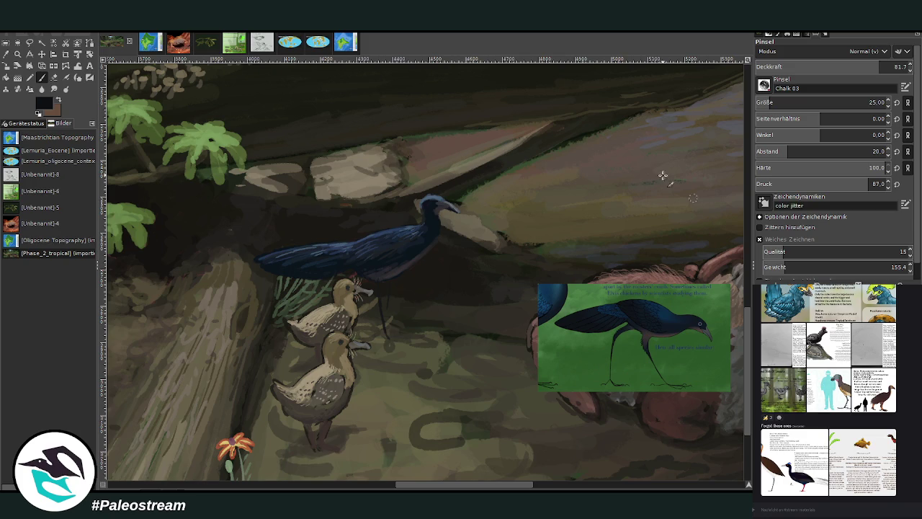
left_click_drag(385, 307, 389, 338)
mouse_move(390, 337)
left_mouse_down()
mouse_move(419, 345)
mouse_move(387, 348)
left_mouse_up()
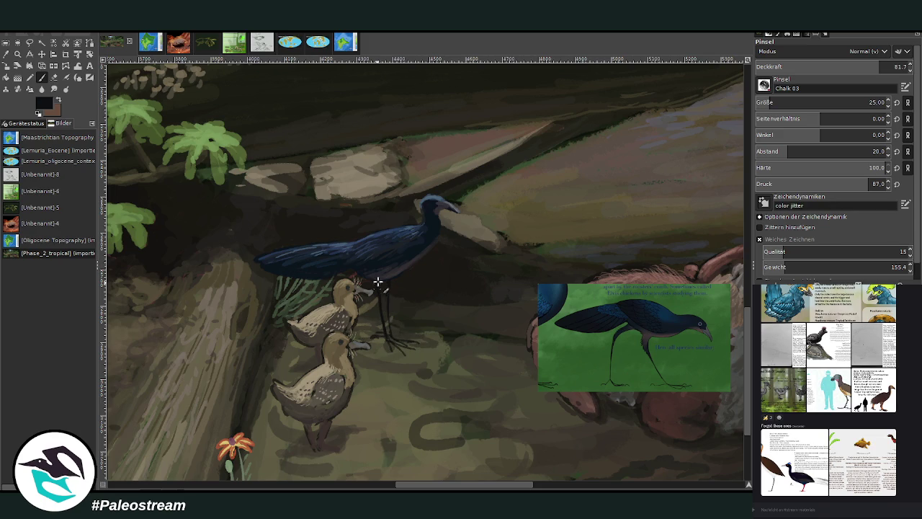
left_click_drag(390, 333, 384, 287)
left_click(720, 261, "ctrl")
- Switch to the Lemuria Eocene map and set the Chalk 03 brush to size 63, opacity 86.4
left_click(322, 44)
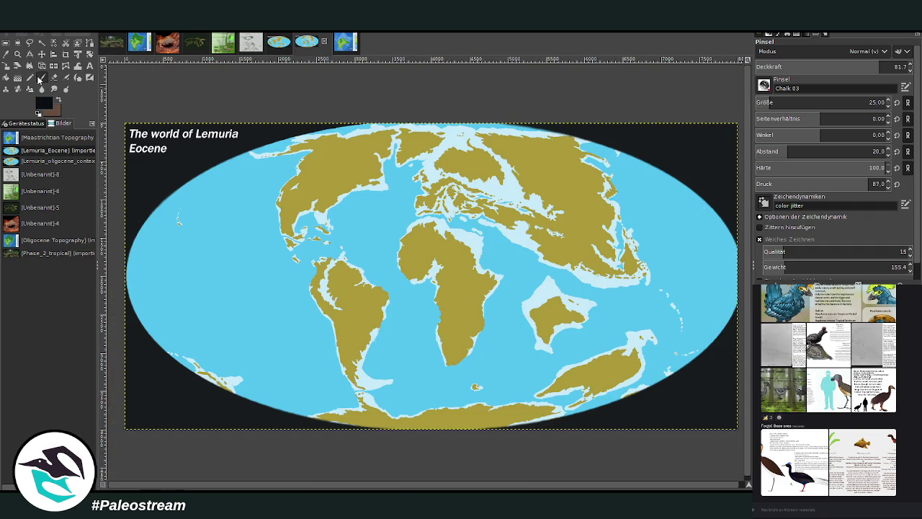
left_click(870, 102)
left_click(869, 68)
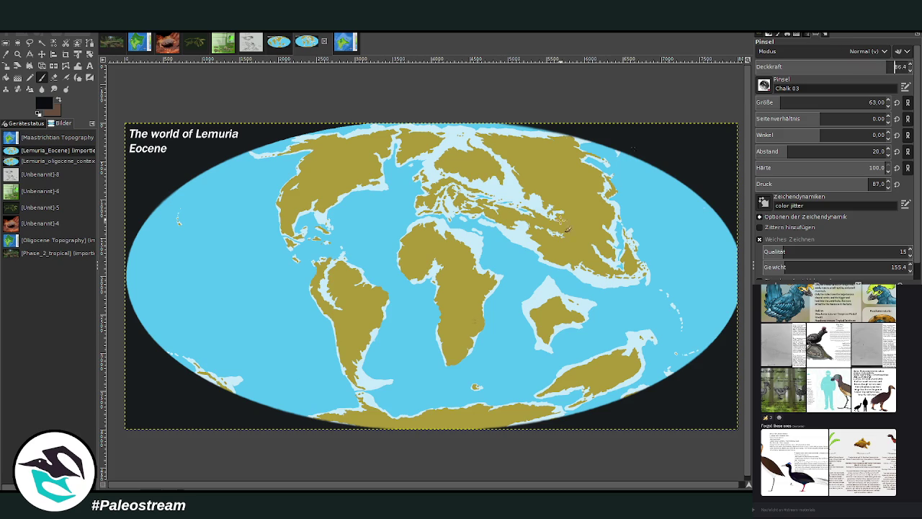
- Sketch a trial black migration arrow from Antarctica toward the island east of Africa, then undo it
mouse_move(369, 388)
left_mouse_down()
mouse_move(419, 411)
mouse_move(544, 399)
mouse_move(564, 357)
mouse_move(556, 346)
mouse_move(566, 351)
left_mouse_up()
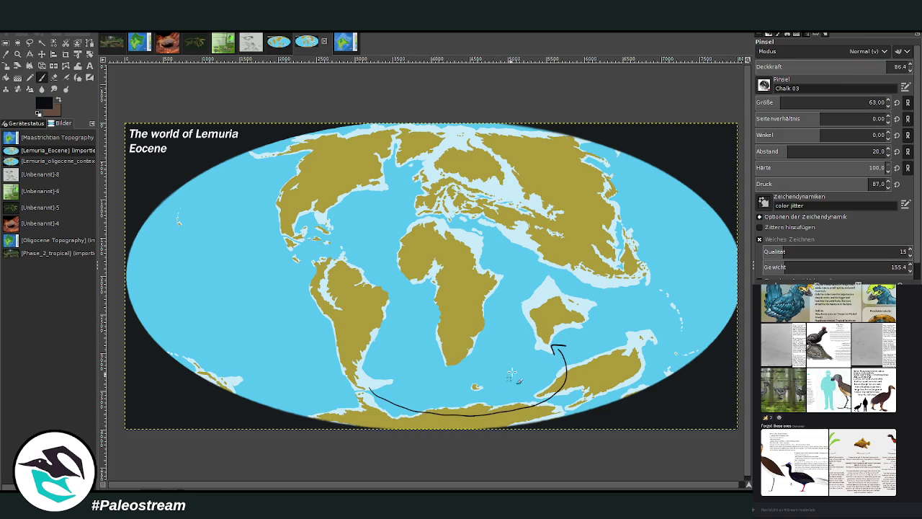
left_click_drag(509, 332, 513, 319)
key("ctrl+z")
key("ctrl+z")
key("ctrl+z")
key("ctrl+z")
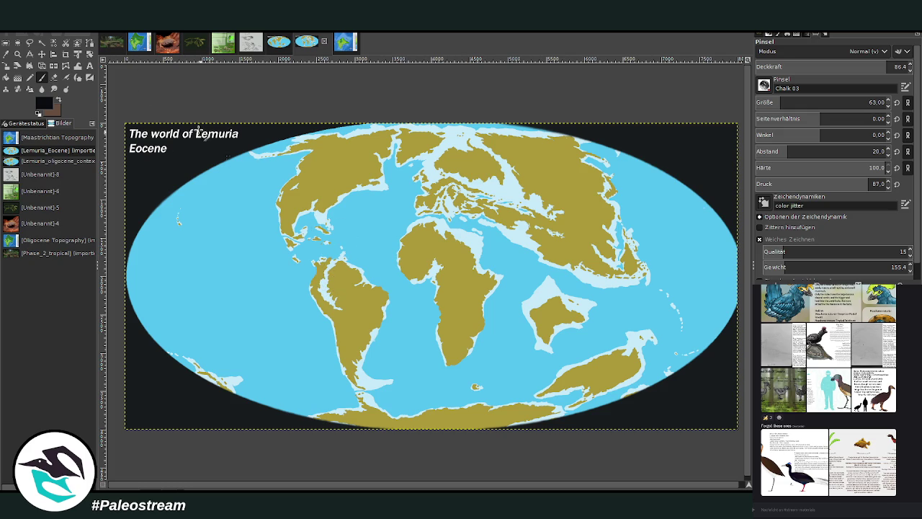
- Back on the forest painting, lighten the heron's head and crest with a dark bluish-grey stroke
left_click(110, 45)
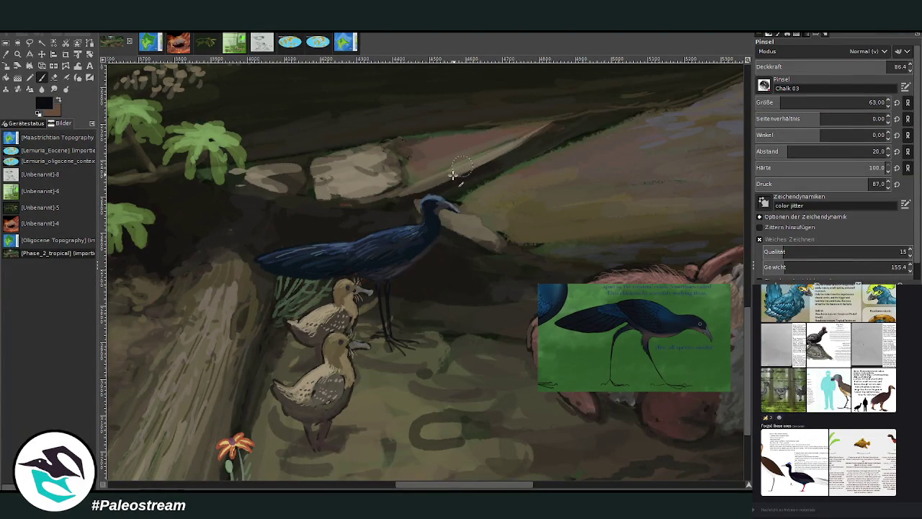
left_click(720, 245, "ctrl")
left_click_drag(435, 206, 429, 202)
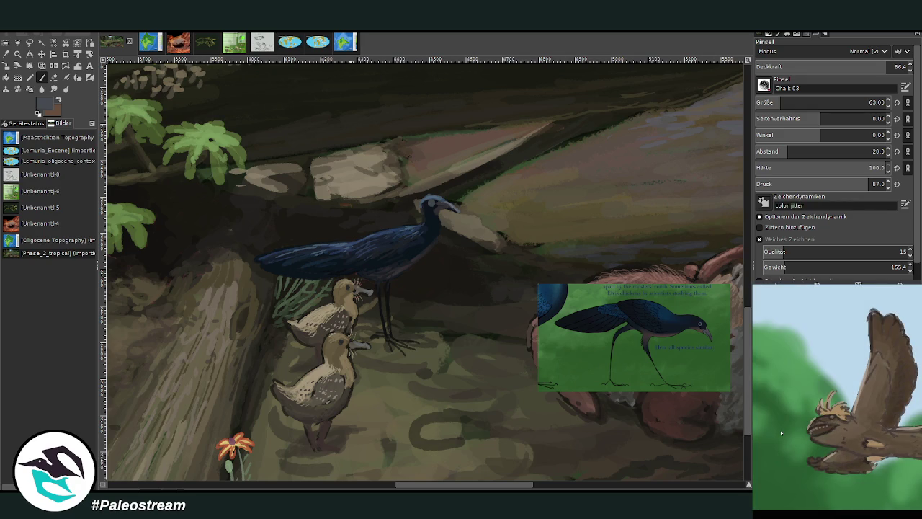
- Copy the flying bird reference picture and paste it as a new image
right_click(885, 430)
left_click(901, 437)
key("Escape")
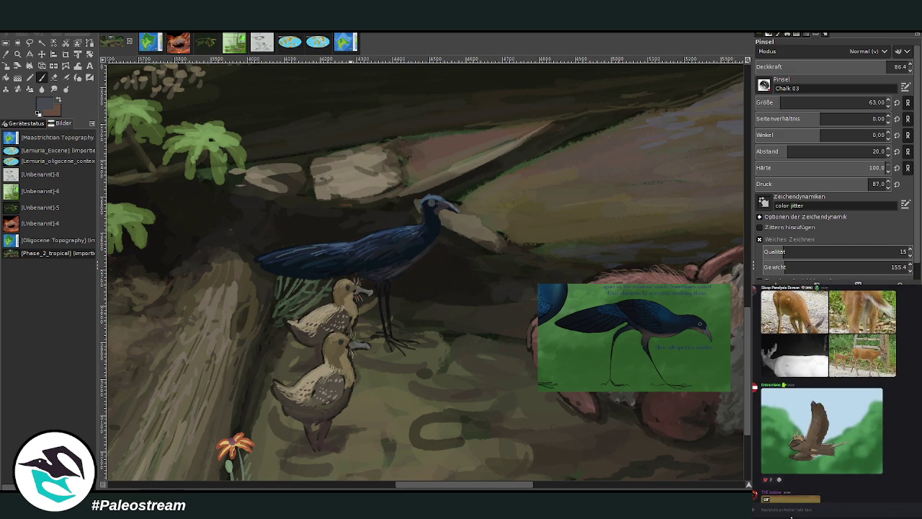
key("z")
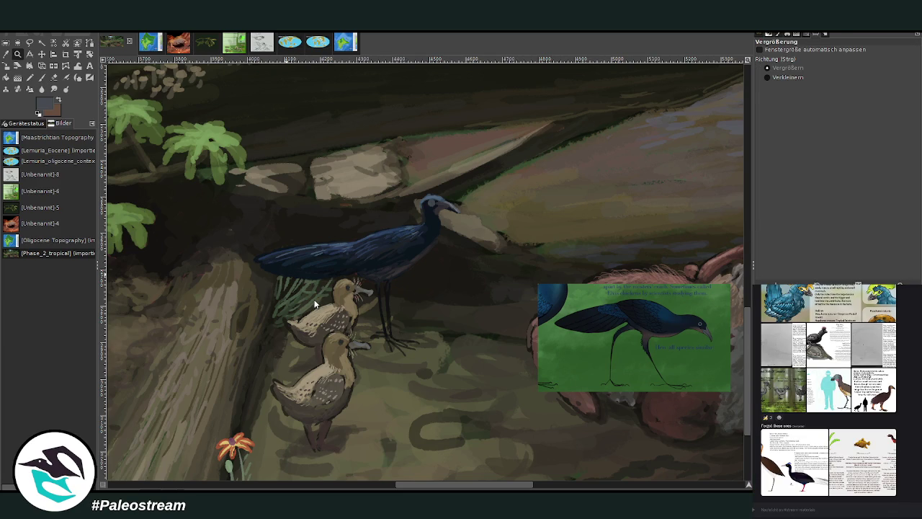
key("ctrl+shift+v")
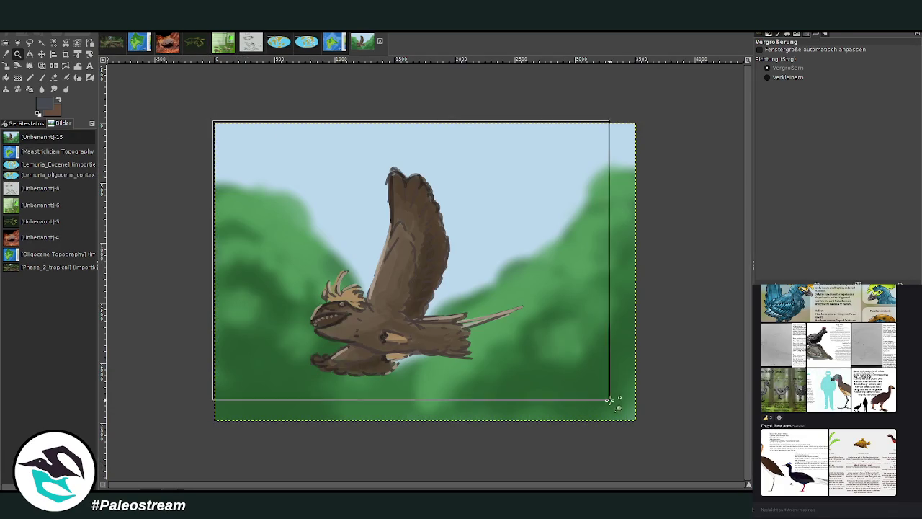
- Zoom in on the bird and set the Paintbrush to size 50 at 97.2 opacity
left_click_drag(207, 118, 644, 422)
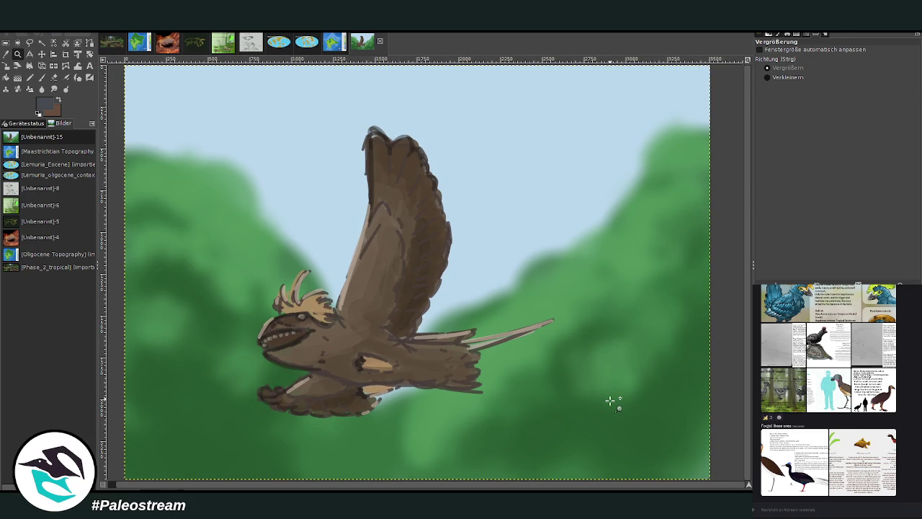
key("p")
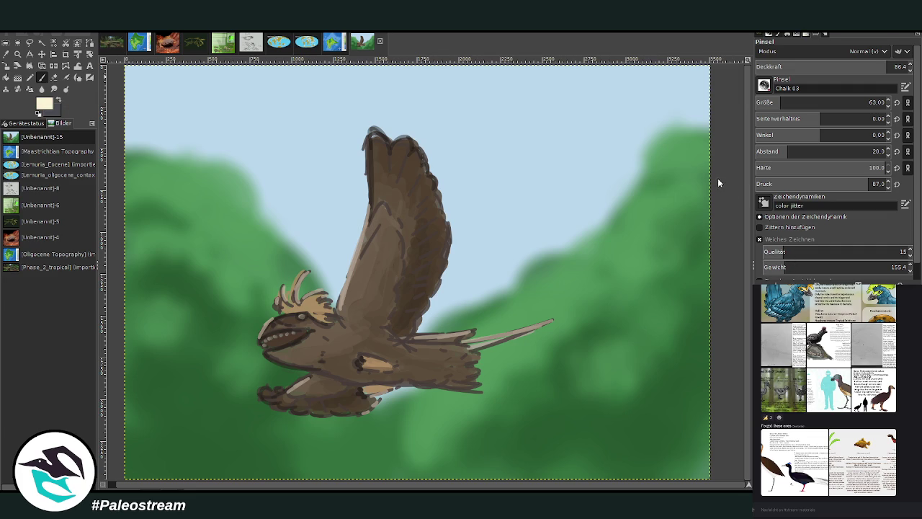
left_click(782, 102)
left_click(768, 68)
- Dab cream sparkles over the bird's body, above the crest and around the beak
left_click_drag(342, 332, 343, 340)
left_click_drag(262, 286, 263, 293)
left_click_drag(251, 328, 255, 325)
left_click(247, 318)
left_click(316, 264)
left_click(289, 260)
left_click(246, 364)
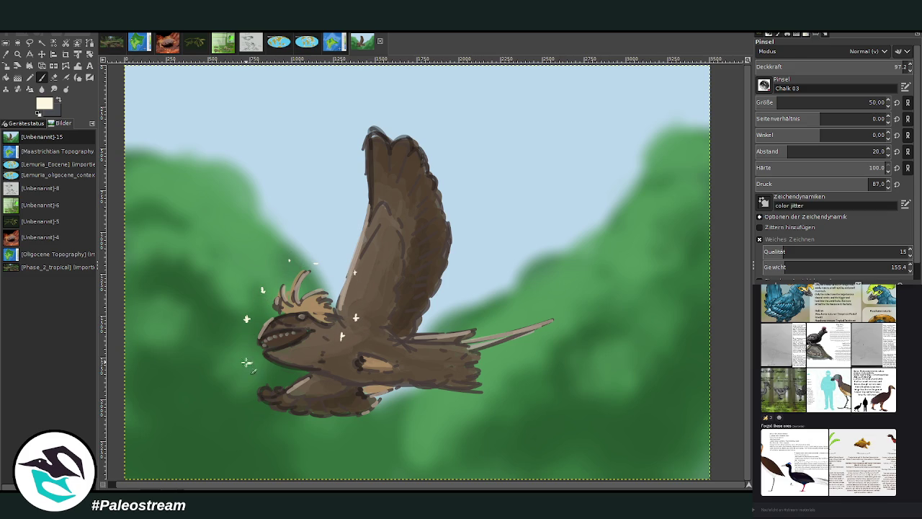
left_click(217, 334)
left_click(224, 306)
left_click(219, 374)
- Add cream sparkles on the belly, around the tail and wing base, and on the eye
left_click(334, 366)
left_click(324, 379)
left_click(421, 366)
left_click(430, 368)
left_click(420, 404)
left_click(507, 376)
left_click(511, 385)
left_click(373, 320)
left_click(303, 315)
- Lower the brush opacity to 50.5 and return to the forest painting
left_click(830, 65)
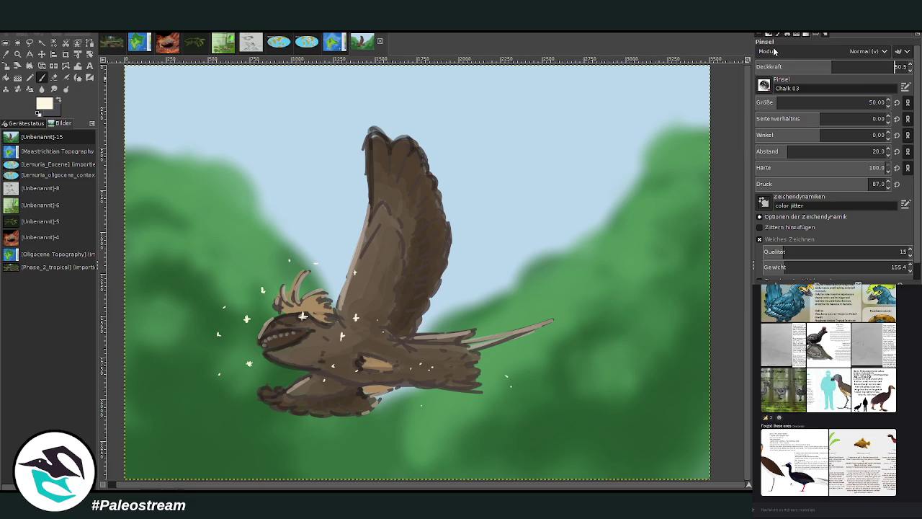
key("Return")
left_click(112, 42)
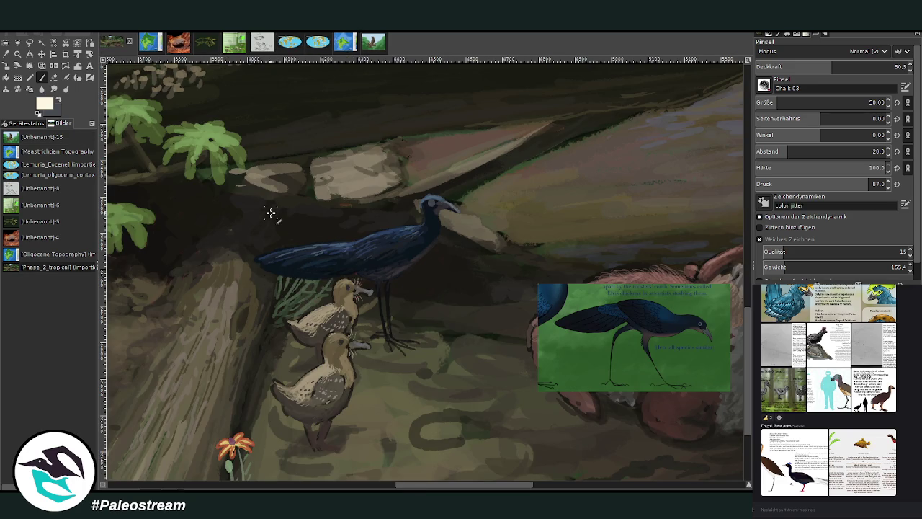
- Darken the heron's head and neck with its sampled dark colour, then lower opacity to 47.3
left_click(6, 54)
left_click(433, 194)
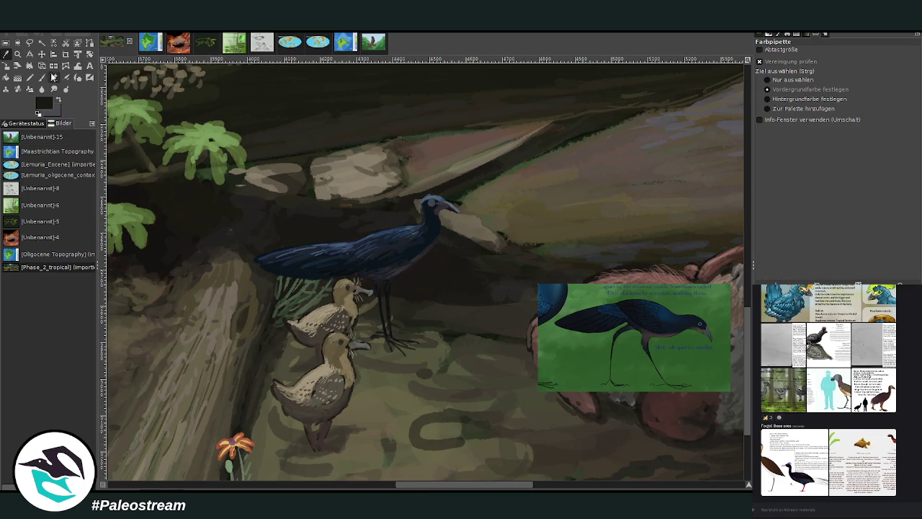
key("p")
left_click_drag(434, 193, 411, 215)
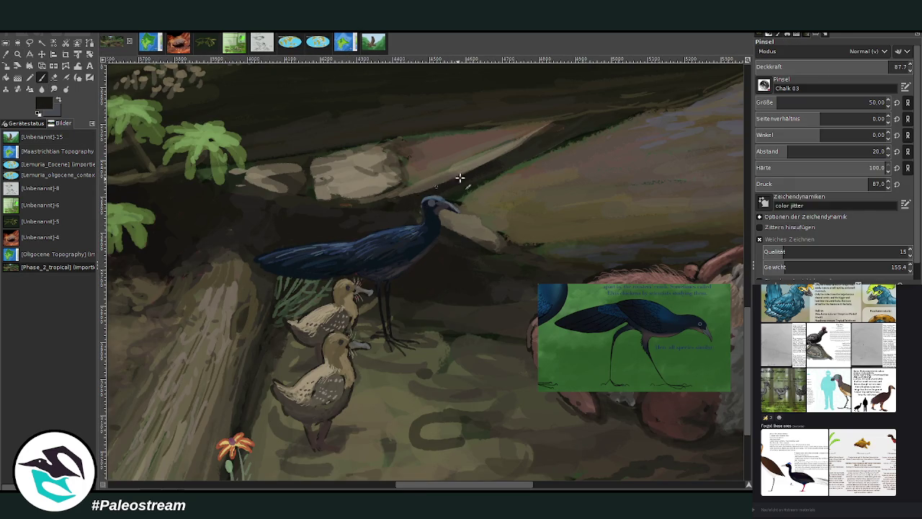
left_click_drag(438, 183, 407, 192)
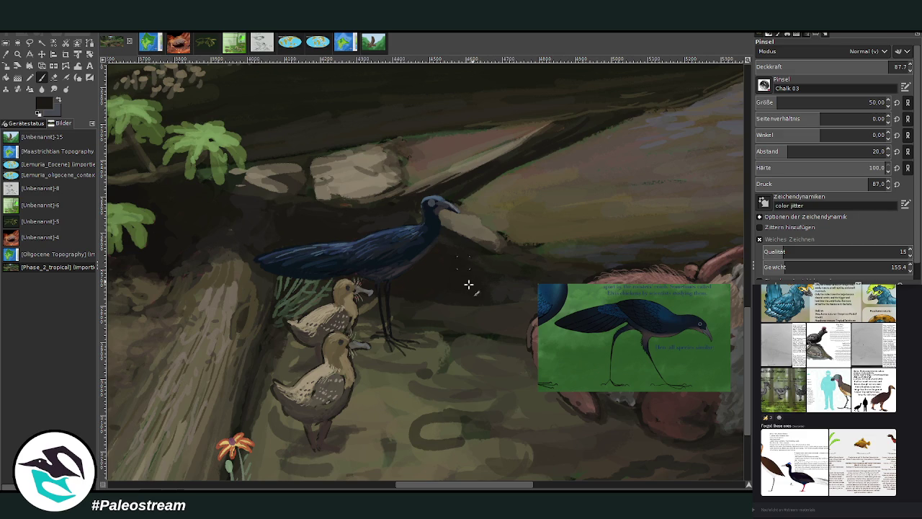
left_click_drag(860, 67, 830, 67)
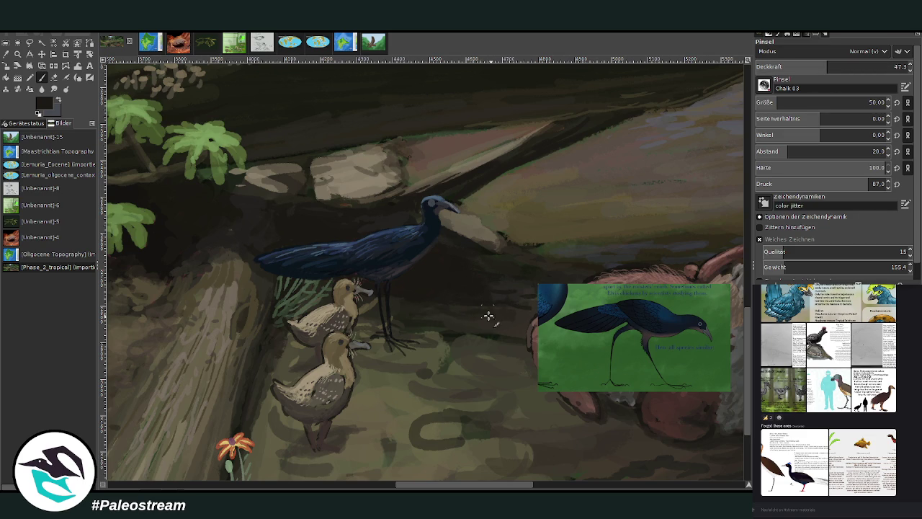
- Highlight the pale slab's top edge with a lighter beige based on the rock colour
key("o")
left_click(369, 178)
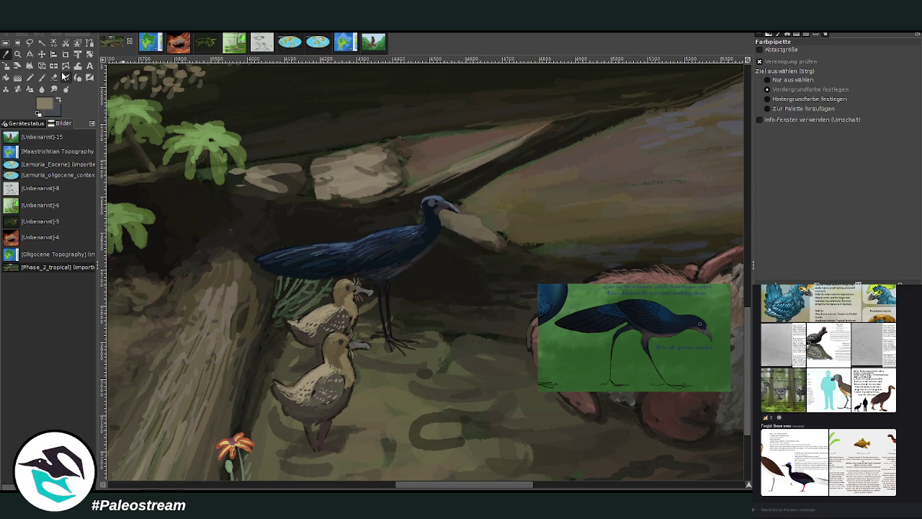
key("p")
left_click(726, 217, "ctrl")
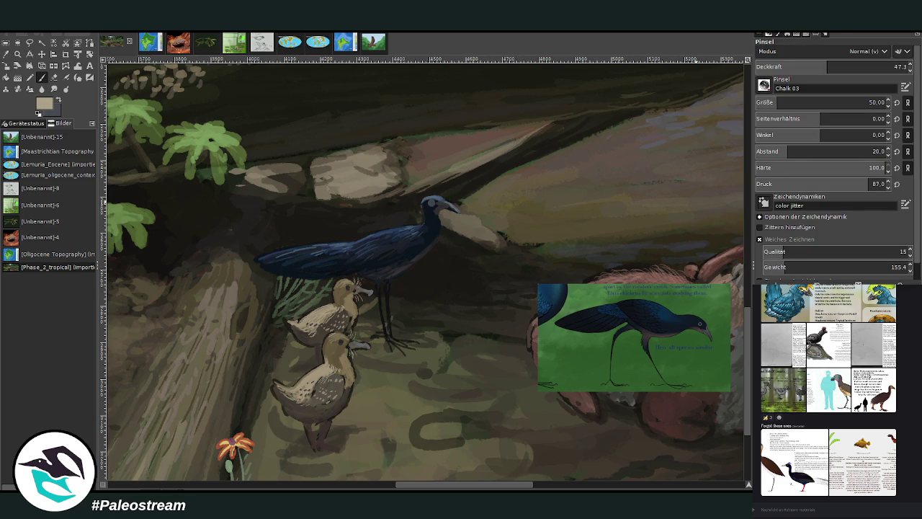
left_click_drag(551, 125, 407, 192)
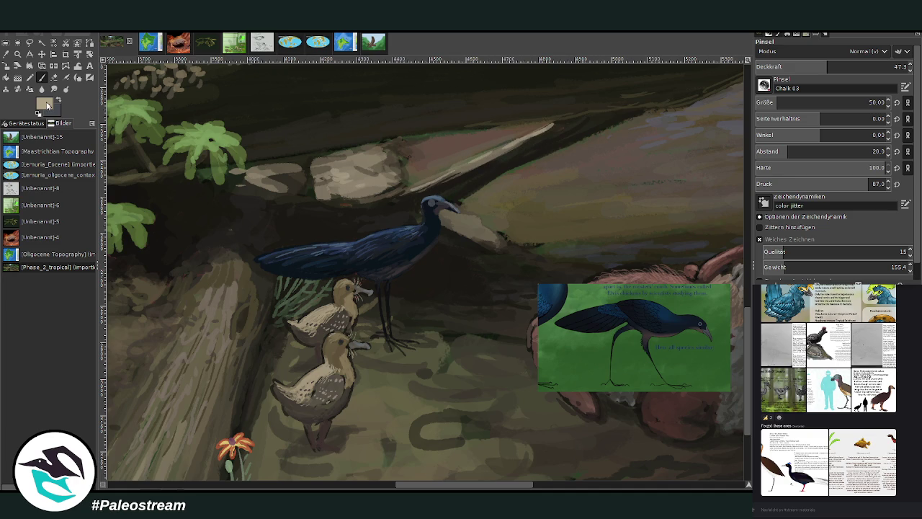
- Switch to near-black with a size 78 brush at 37.9 opacity, and zoom out
left_click(108, 119, "ctrl")
key("m")
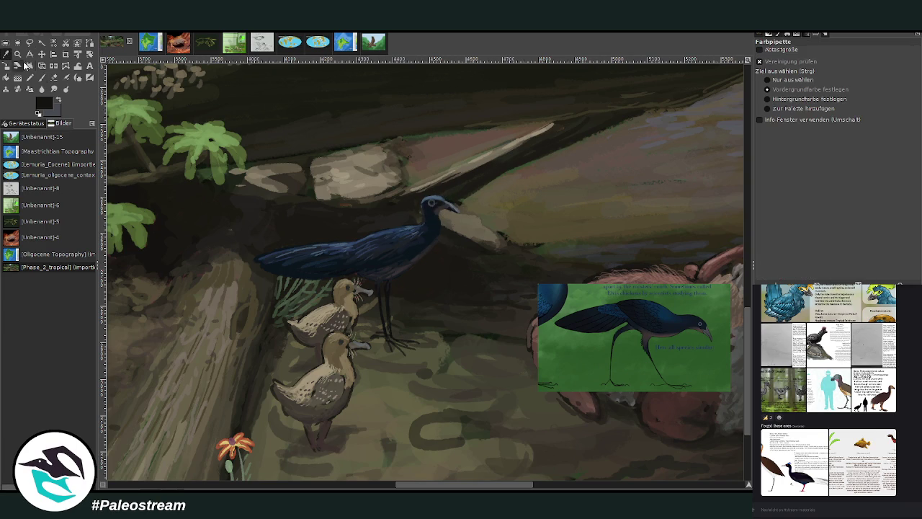
left_click(41, 77)
left_click_drag(793, 105, 822, 105)
left_click_drag(893, 69, 892, 69)
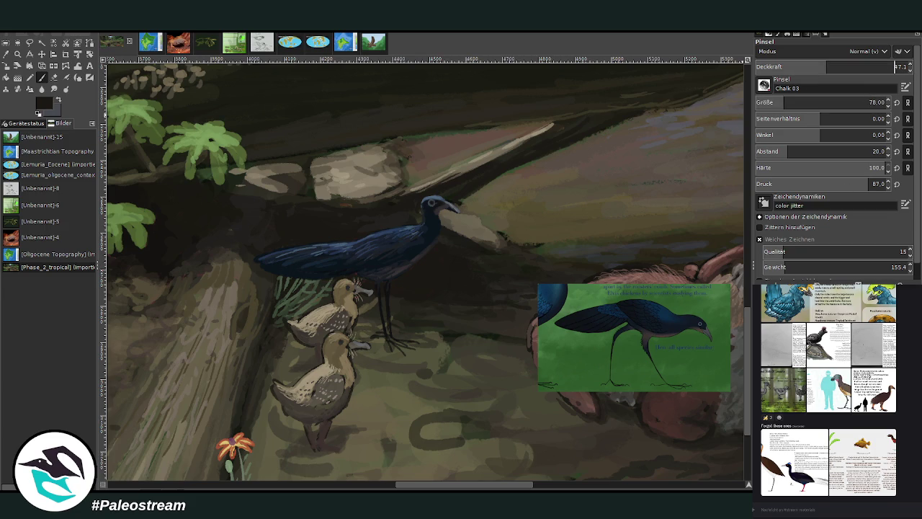
left_click(812, 66)
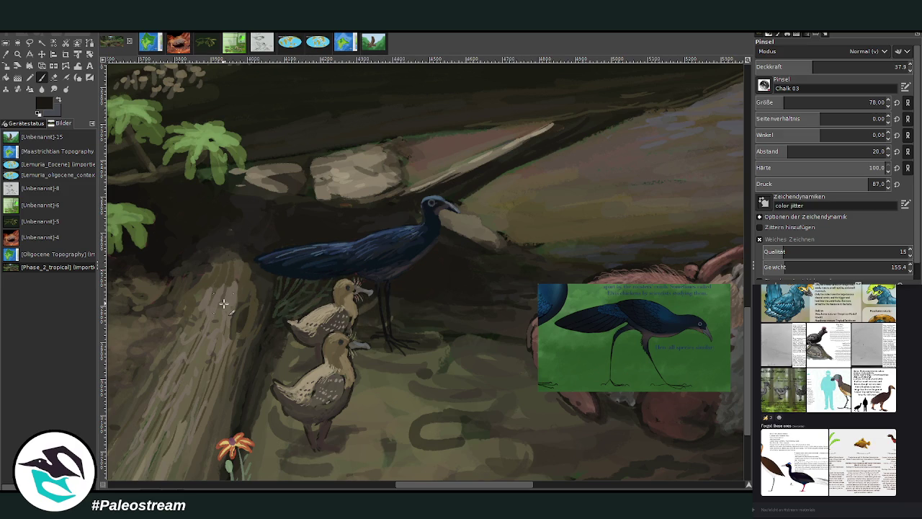
scroll(421, 346, "down", 4)
scroll(421, 346, "down", 1)
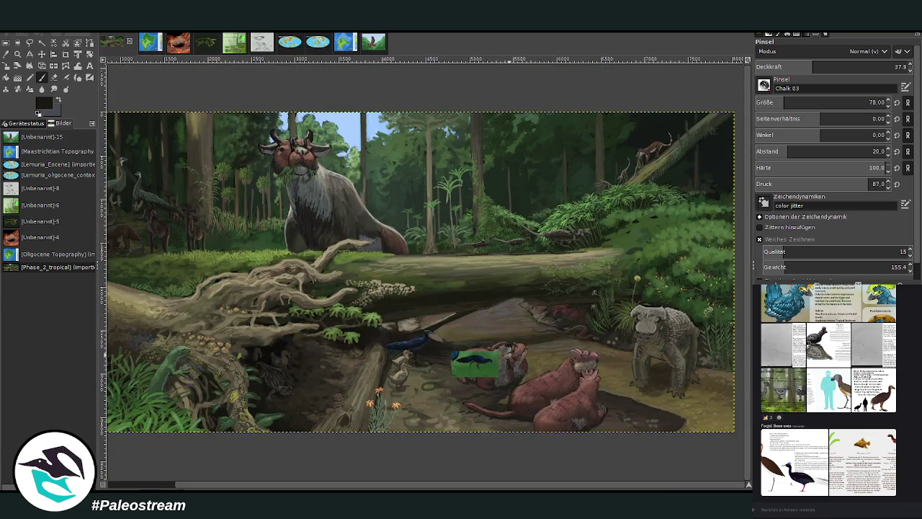
- Delete the pasted green bird reference picture from the birds area and clear the selection
left_click(17, 54)
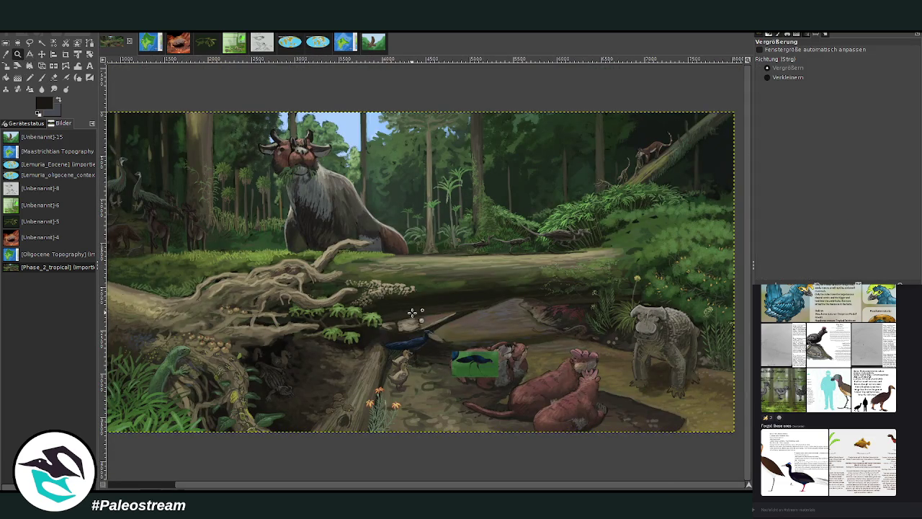
left_click_drag(359, 271, 507, 429)
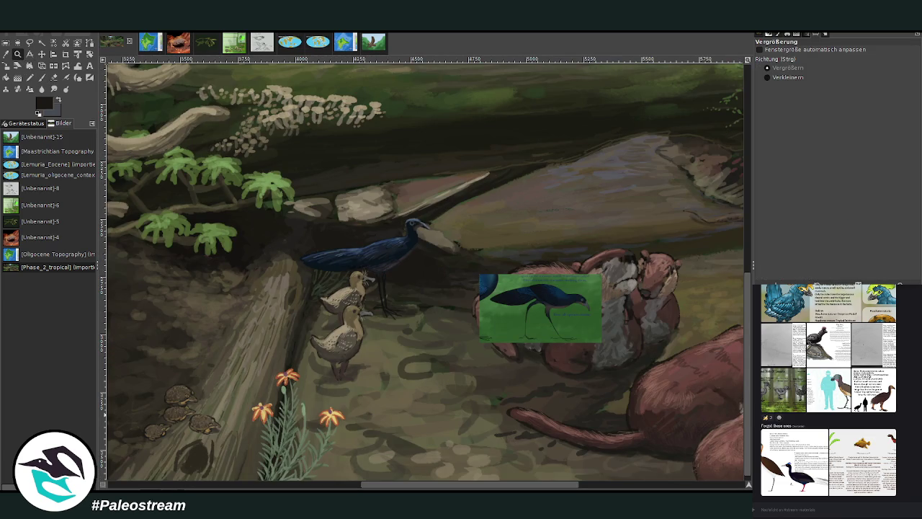
key("ctrl+v")
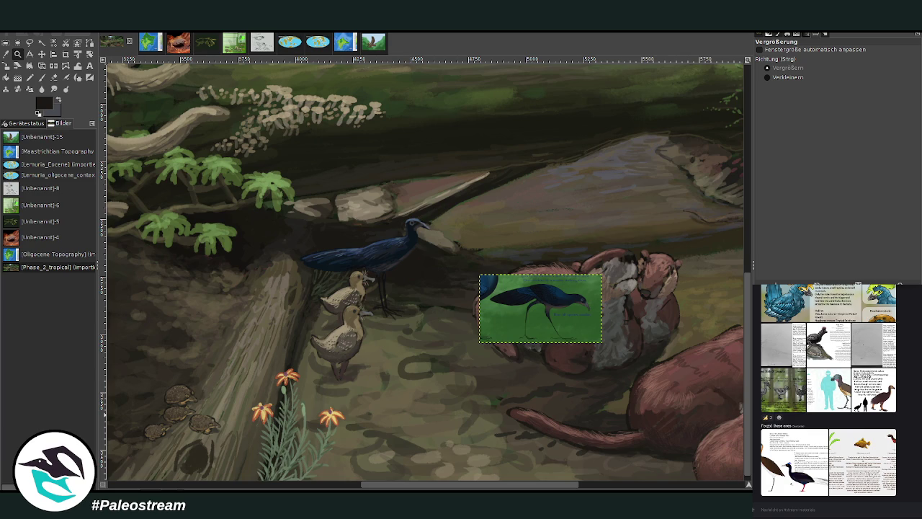
key("Delete")
key("ctrl+h")
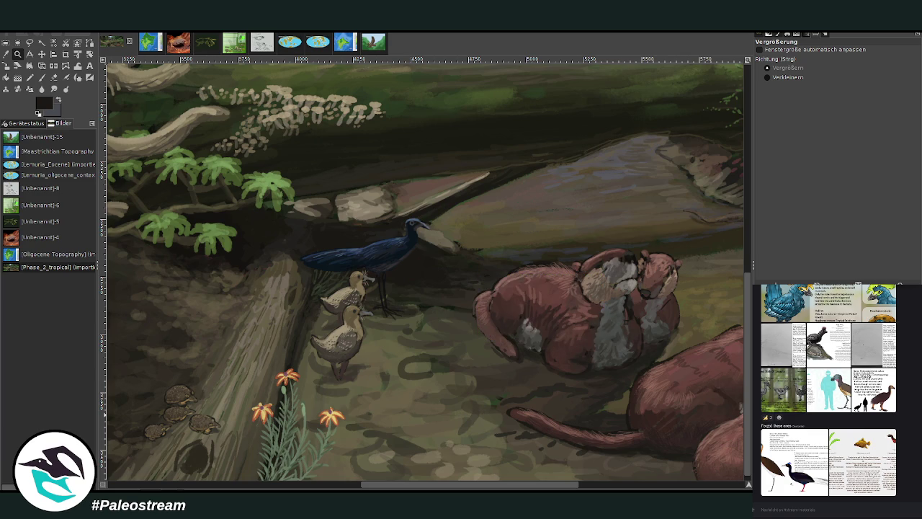
key("minus")
key("minus")
key("minus")
key("minus")
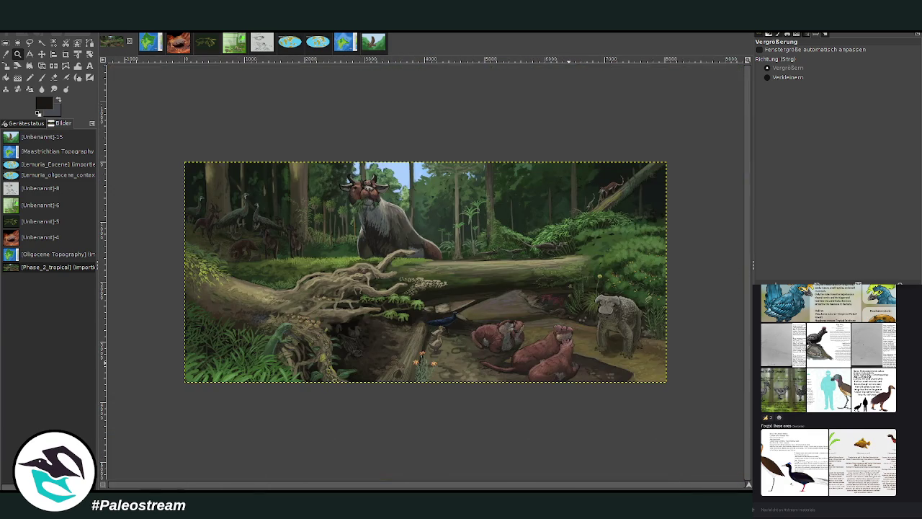
- Copy the Lemurian giant millipede reference image from the chat feed
left_click_drag(343, 224, 520, 407)
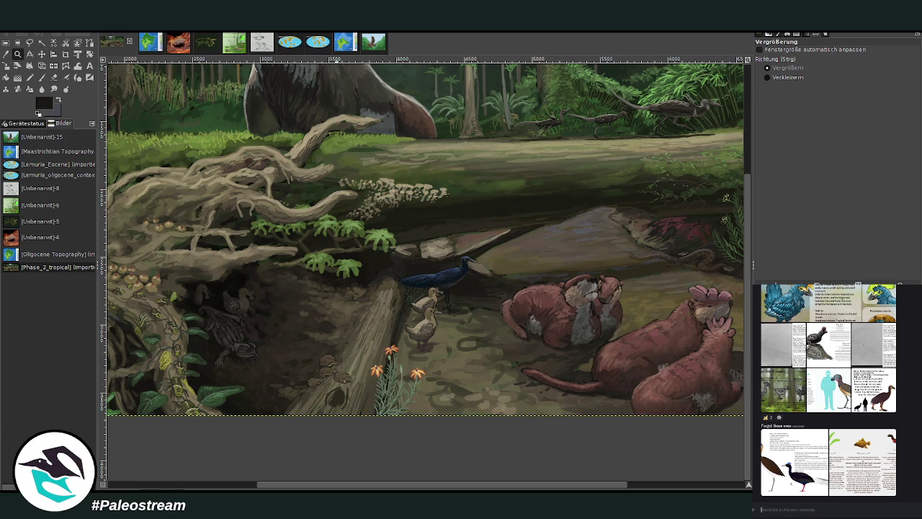
mouse_move(828, 461)
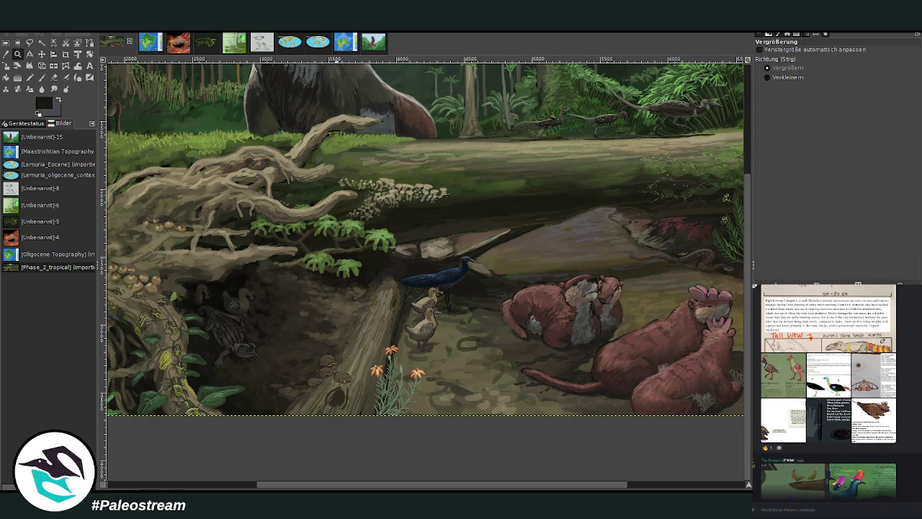
left_click(834, 424)
right_click(862, 430)
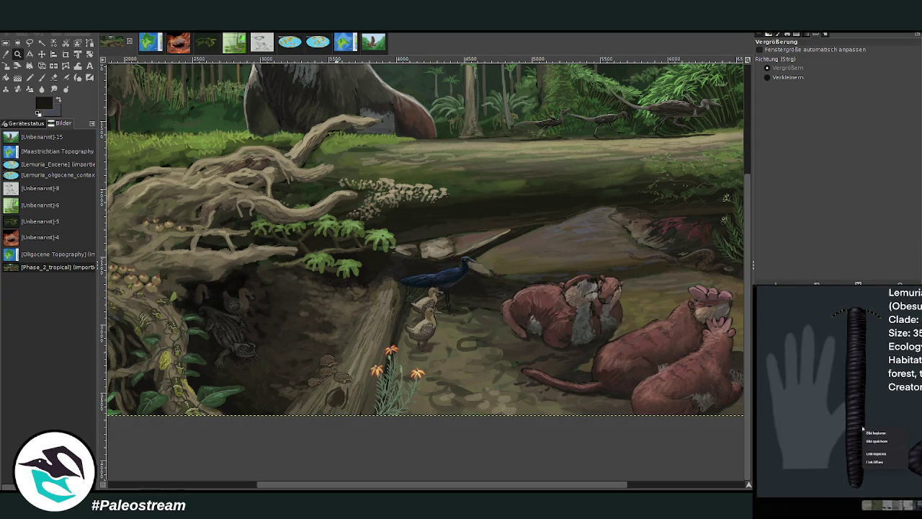
left_click(869, 432)
left_click(915, 436)
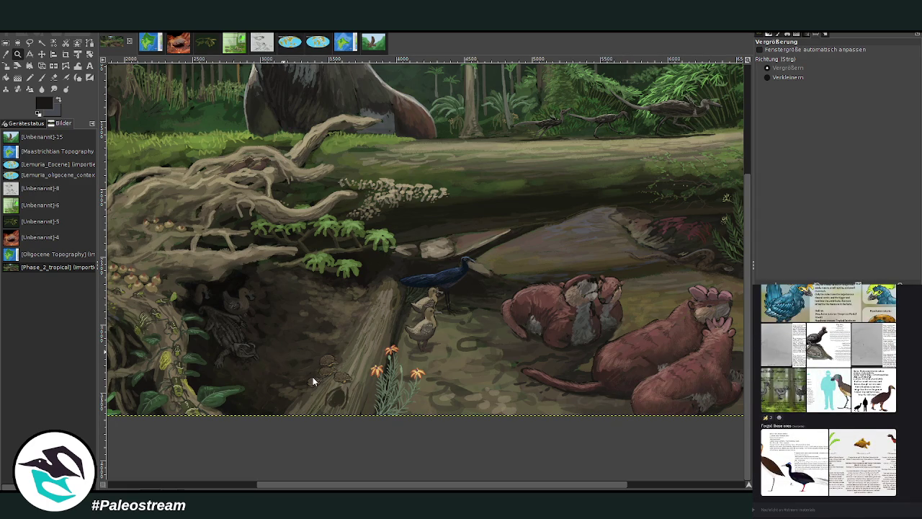
- Paste the millipede reference card into the forest painting as a floating selection
key("ctrl+v")
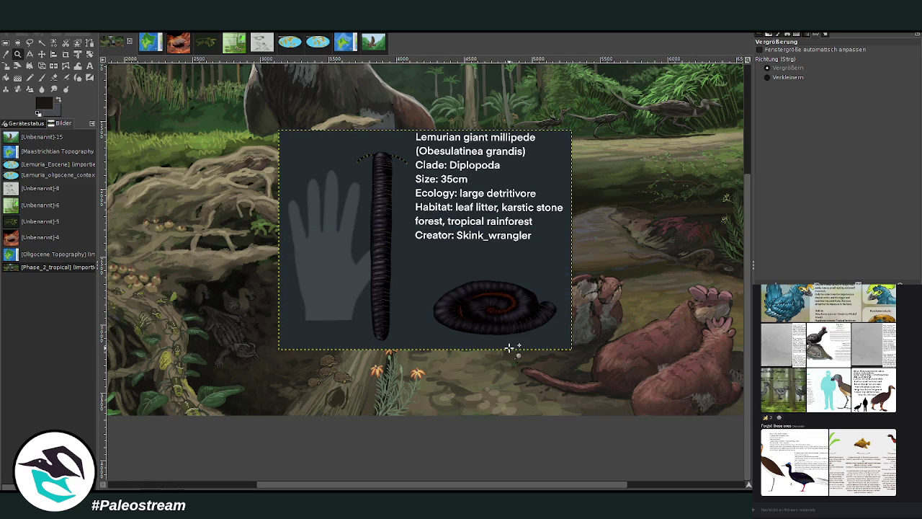
left_click_drag(306, 484, 186, 485)
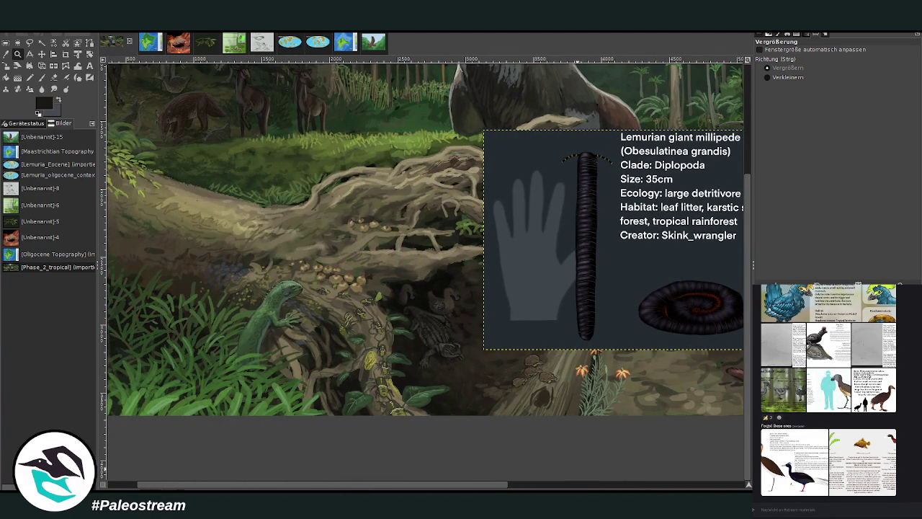
scroll(748, 487, "right", 1)
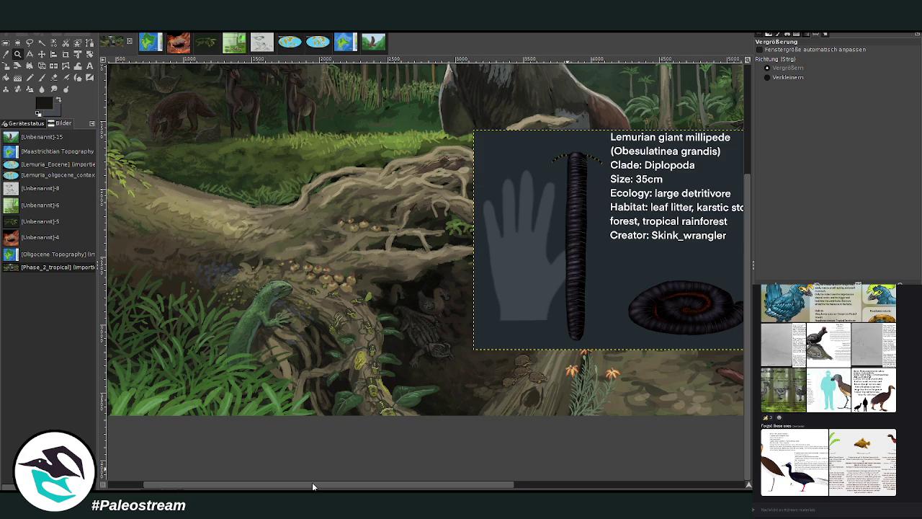
scroll(312, 486, "left", 2)
scroll(216, 288, "up", 4)
- Zoom in on the upper forest animals, then zoom back out to the wider scene
mouse_move(131, 140)
left_mouse_down()
mouse_move(208, 233)
mouse_move(328, 302)
left_mouse_up()
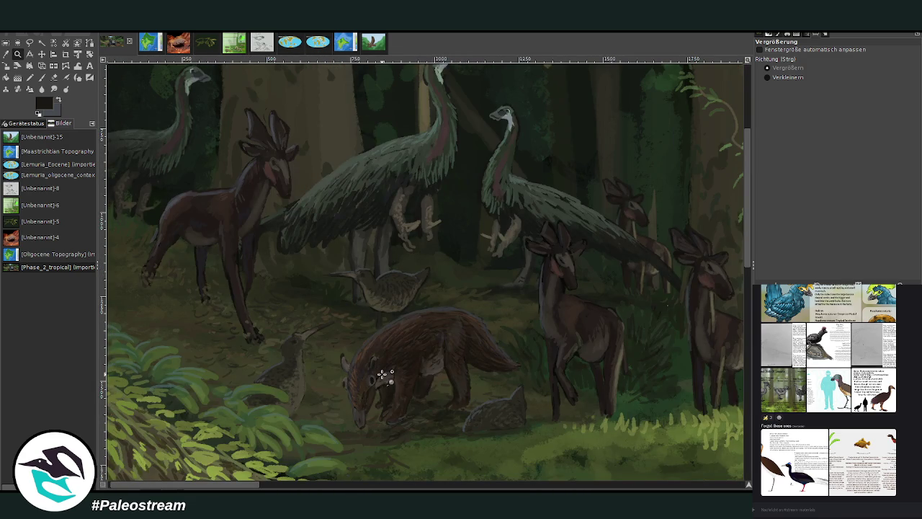
key("ctrl")
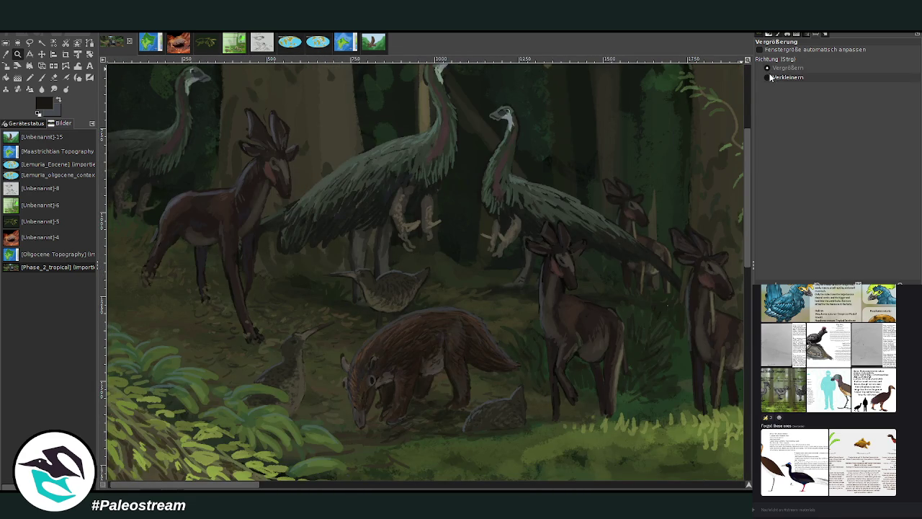
left_click(412, 309, "ctrl")
left_click(410, 309, "ctrl")
left_click(411, 309, "ctrl")
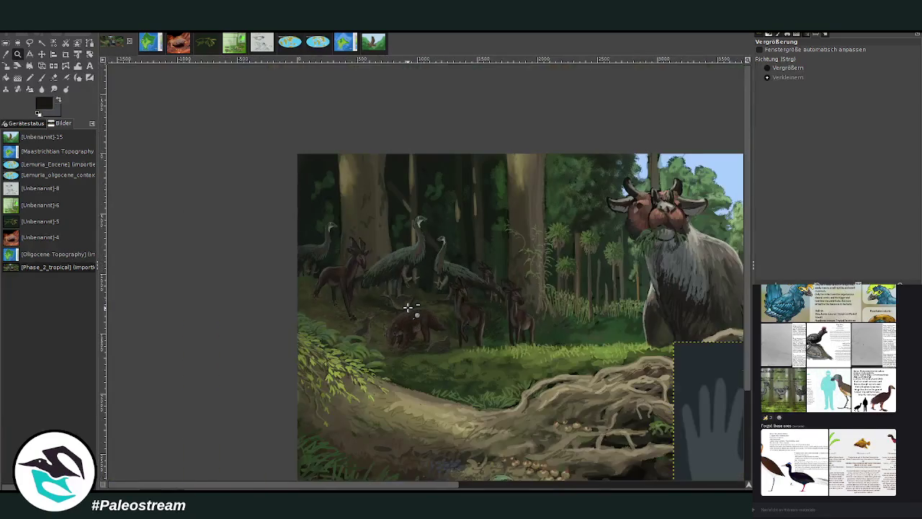
left_click_drag(327, 483, 490, 484)
scroll(425, 425, "down", 3)
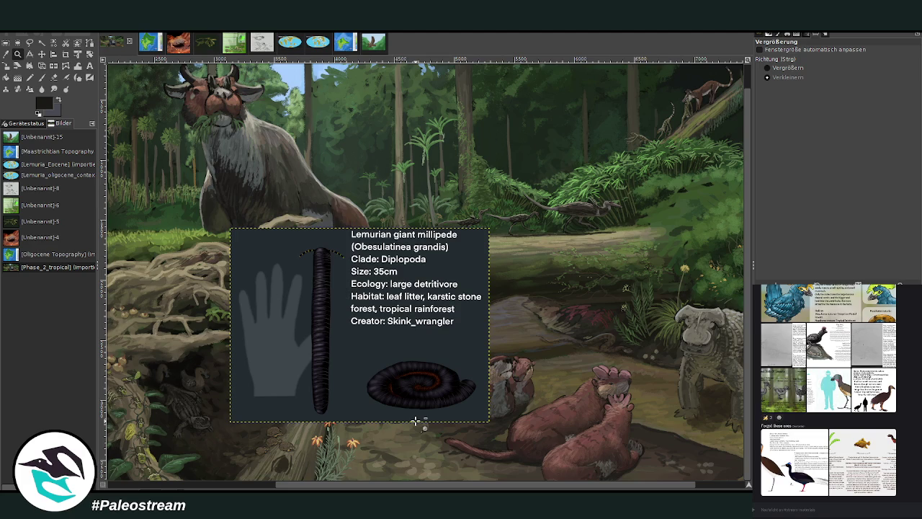
left_click_drag(319, 489, 254, 489)
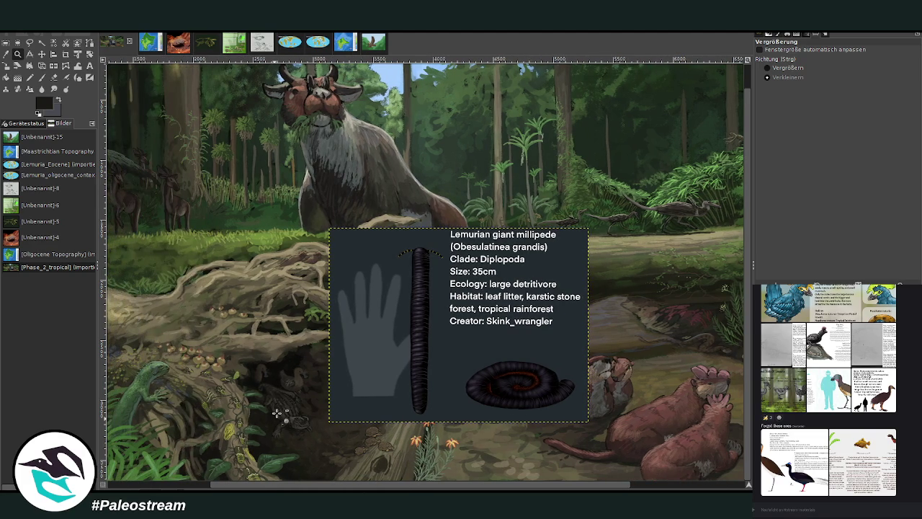
mouse_move(279, 488)
left_mouse_down()
mouse_move(392, 488)
mouse_move(176, 488)
left_mouse_up()
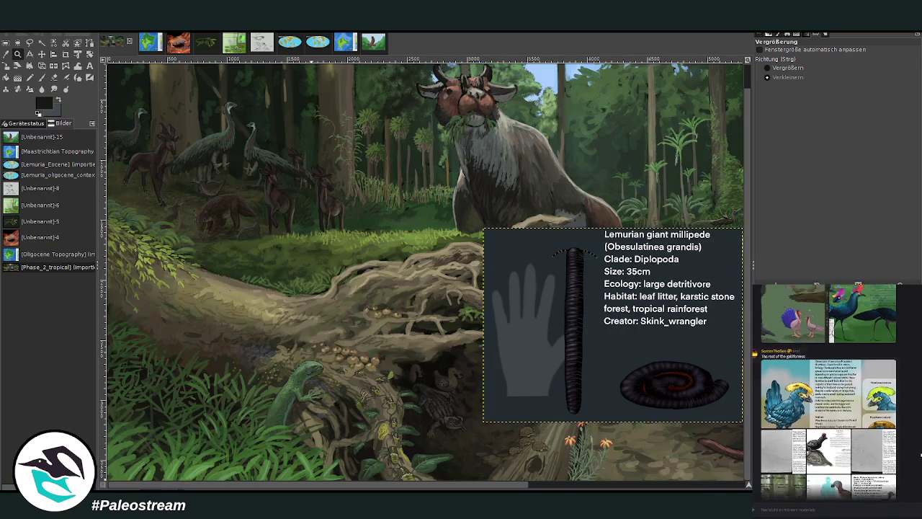
- Close the enlarged moth image and scroll across the painting to inspect it
scroll(921, 456, "up", 2)
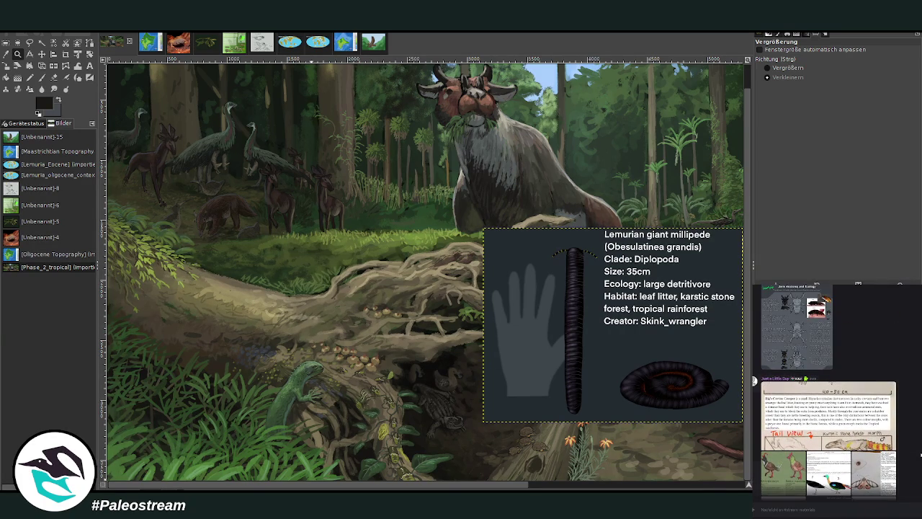
scroll(920, 455, "down", 2)
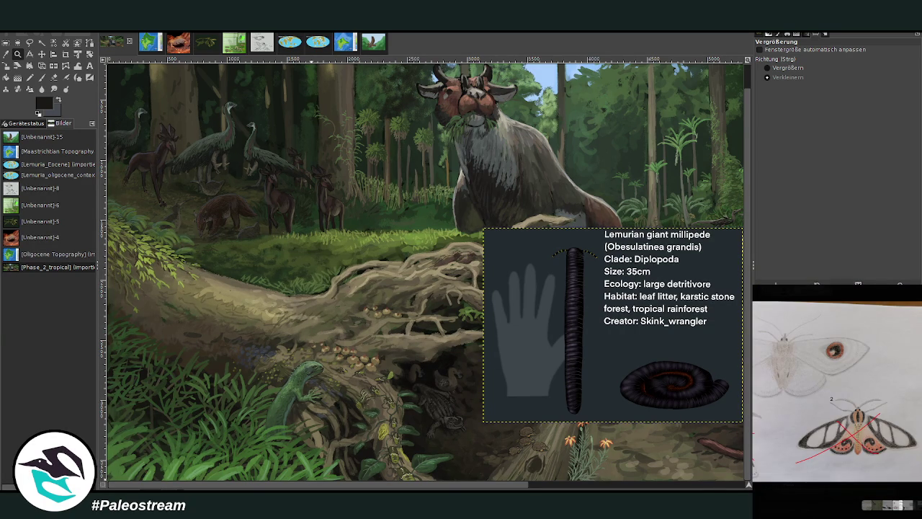
key("Escape")
scroll(828, 389, "down", 3)
scroll(829, 389, "down", 3)
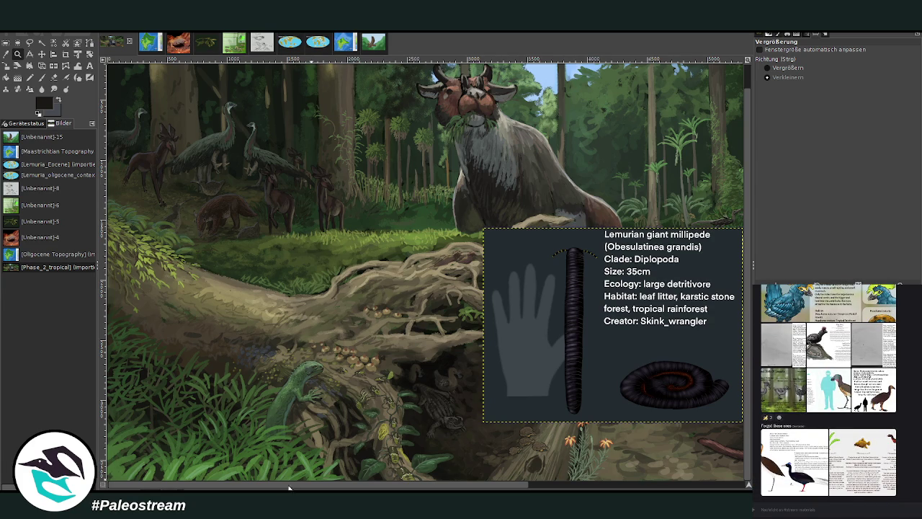
left_click_drag(287, 489, 395, 489)
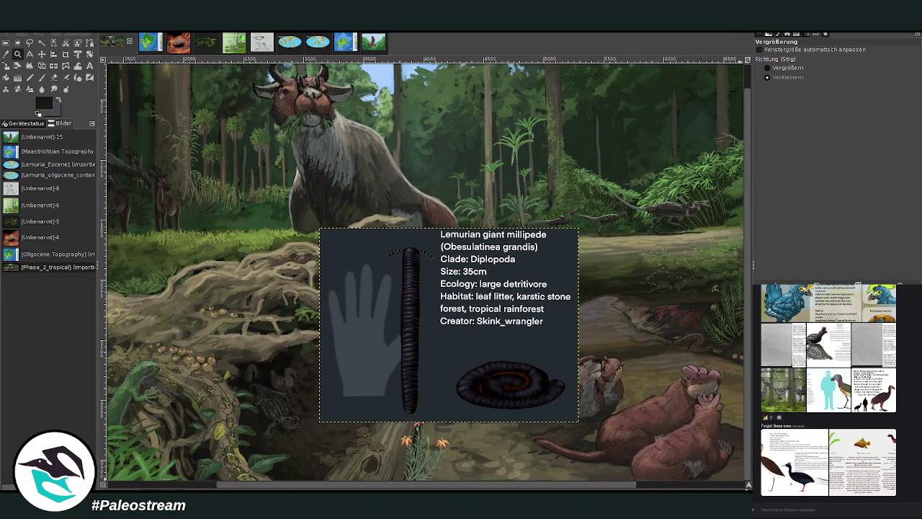
scroll(749, 485, "down", 3)
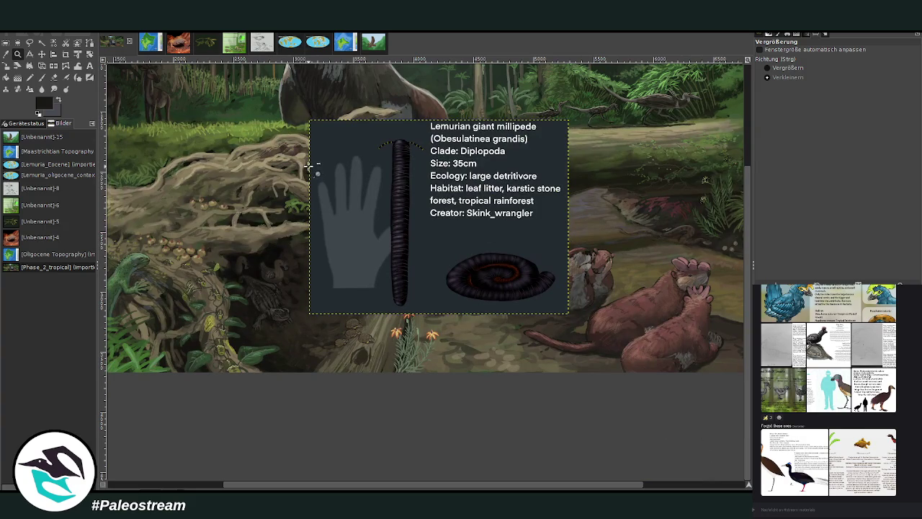
- Scale the pasted millipede card down to 835×626 px
left_click(17, 66)
left_click(455, 199)
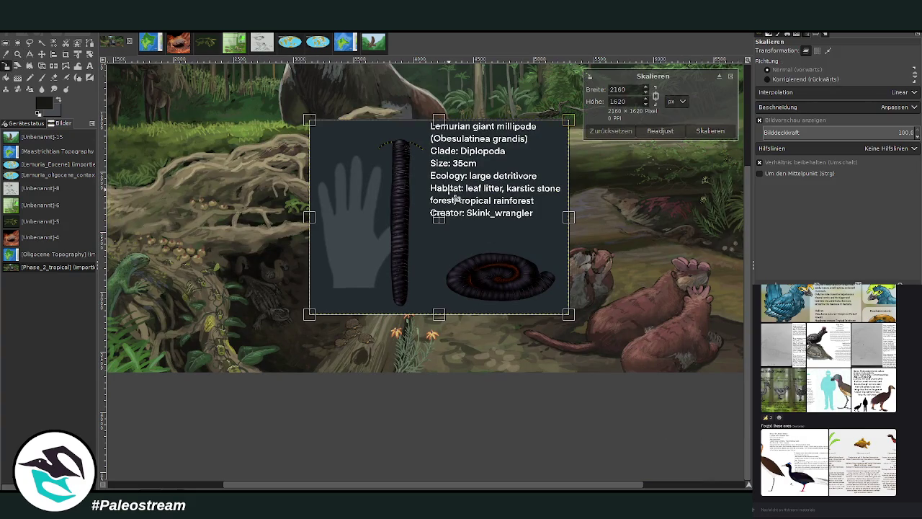
mouse_move(456, 199)
left_mouse_down()
mouse_move(419, 250)
mouse_move(411, 298)
left_mouse_up()
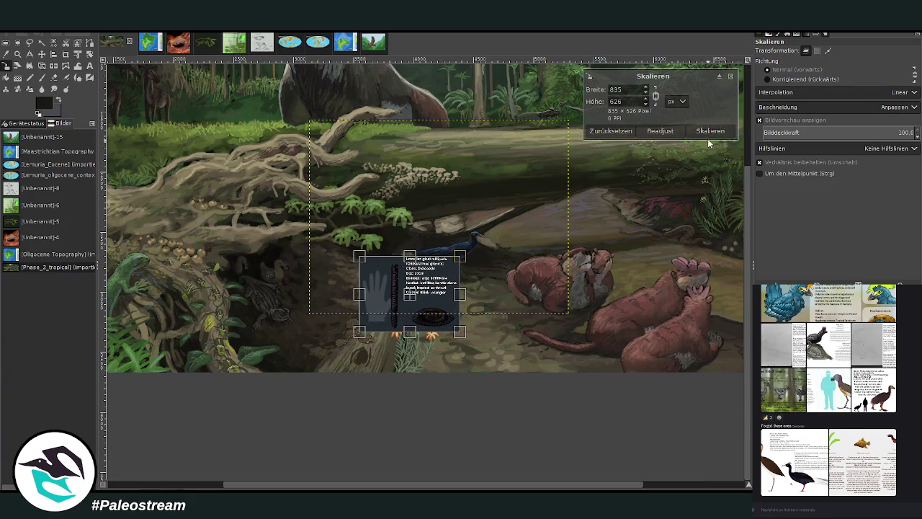
left_click(710, 130)
- Move the card just above the toads on the forest floor and anchor it
left_click(18, 54)
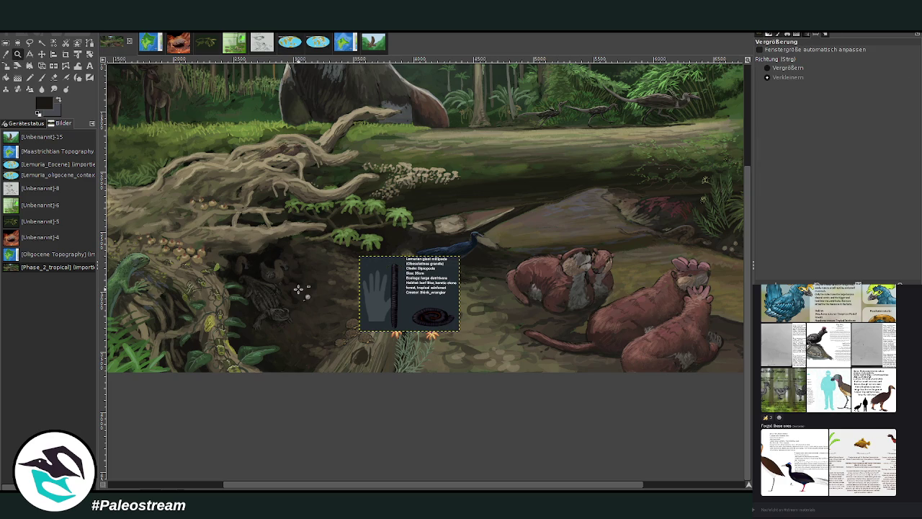
left_click_drag(178, 225, 461, 395)
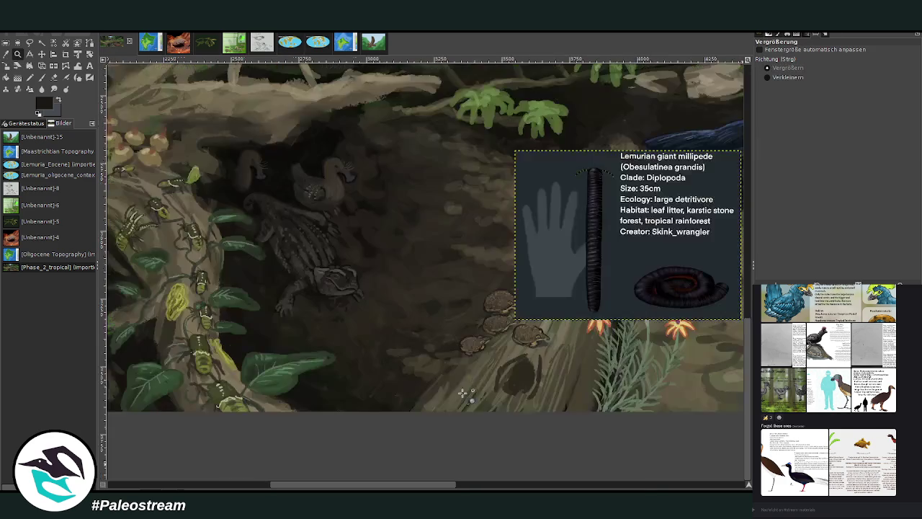
key("m")
left_click_drag(616, 258, 498, 246)
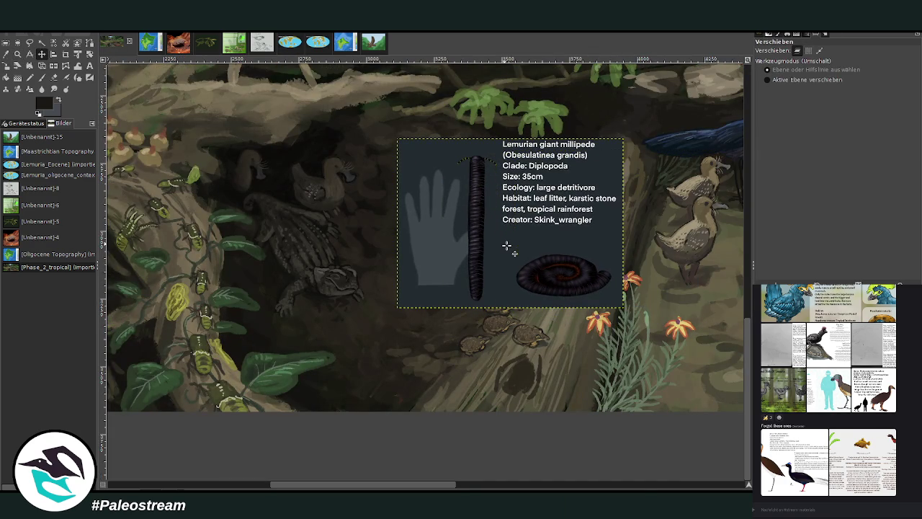
left_click(18, 54)
left_click_drag(197, 143, 684, 416)
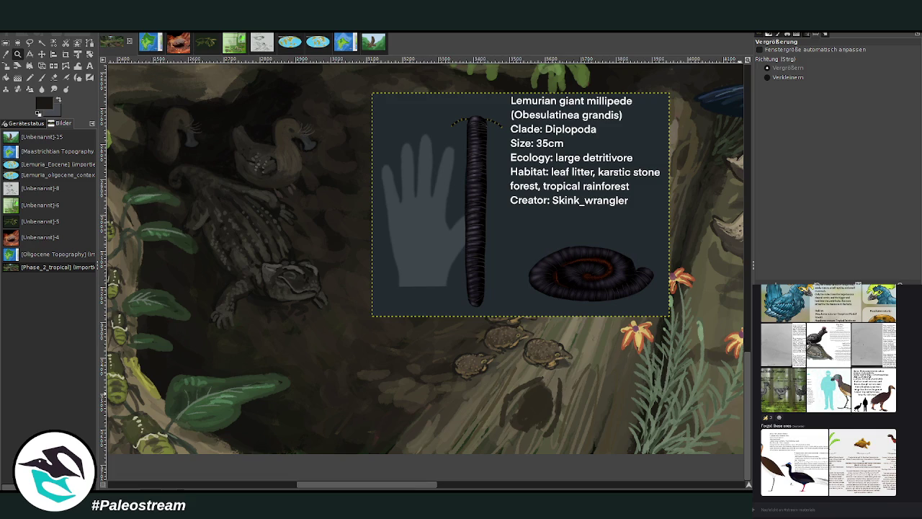
key("Page_Down")
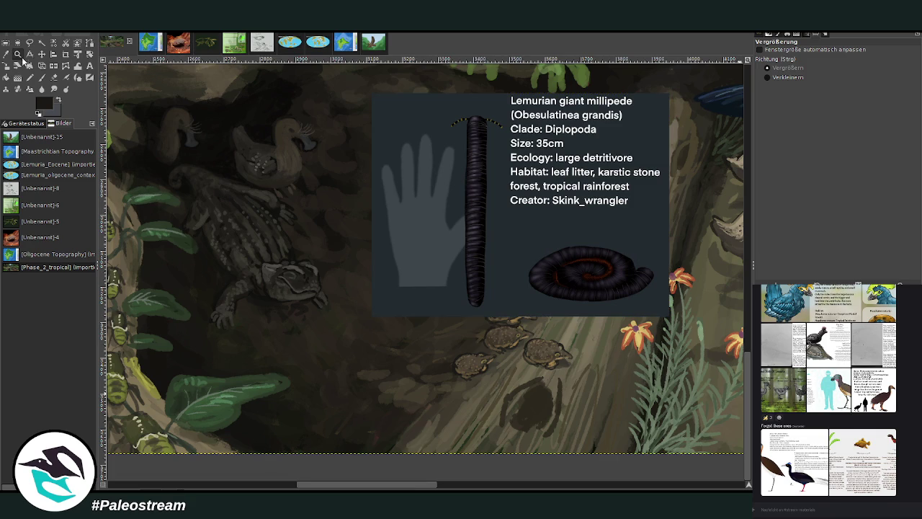
left_click(42, 77)
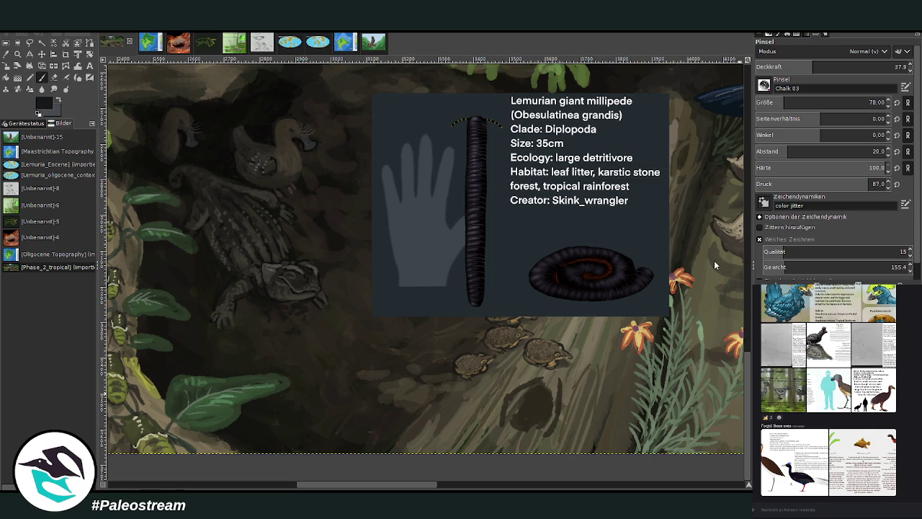
- Load Chalk 03 at size 35, 90.2 opacity and zoom onto the forest floor by the toads
left_click(46, 79)
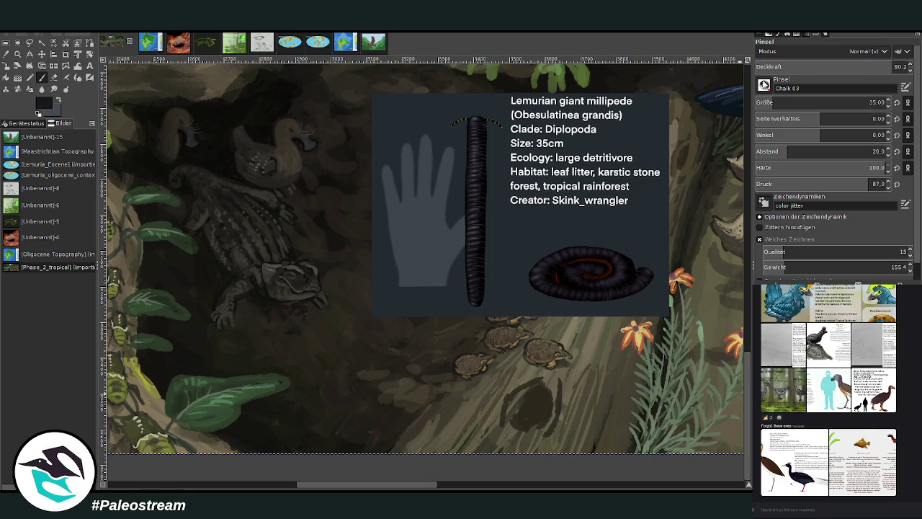
key("z")
mouse_move(425, 188)
left_mouse_down()
mouse_move(461, 164)
mouse_move(525, 450)
left_mouse_up()
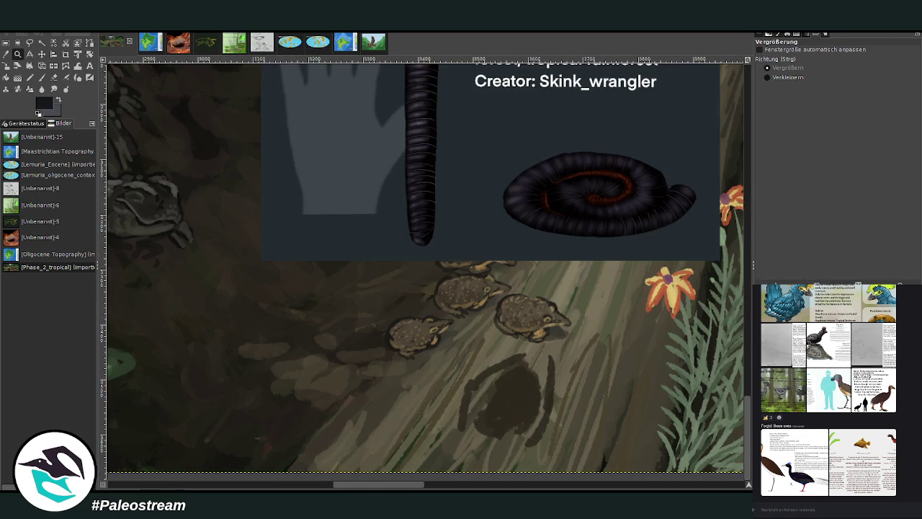
key("p")
left_click_drag(359, 484, 346, 484)
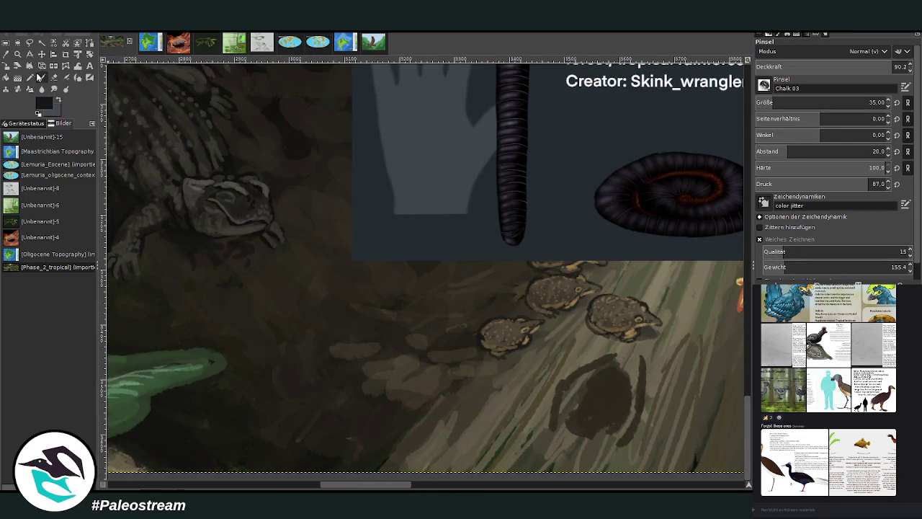